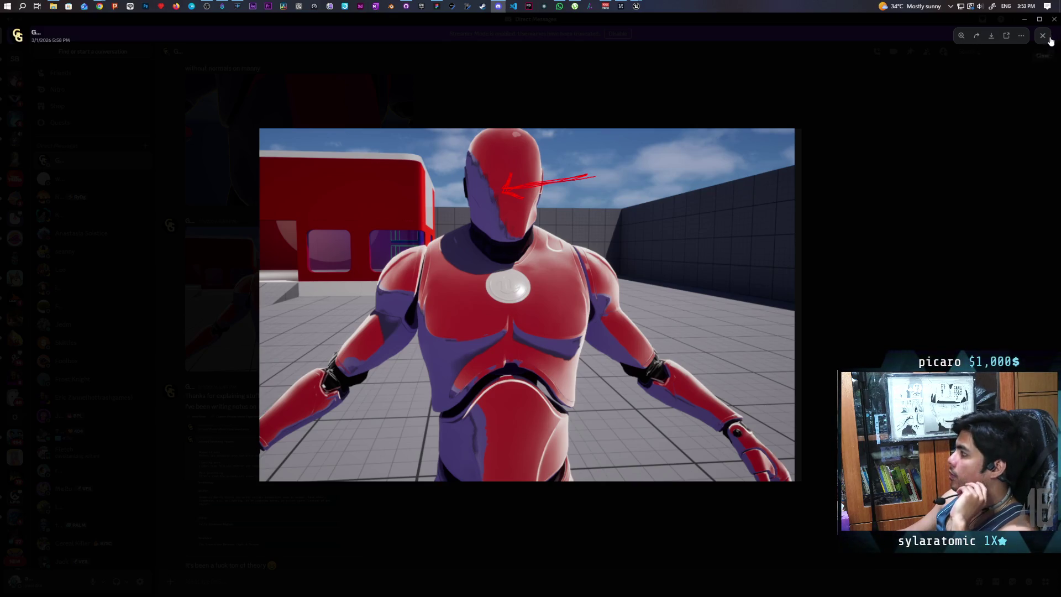
# Close the enlarged red robot screenshot to get back to the Discord DM chat
pyautogui.press('Escape')
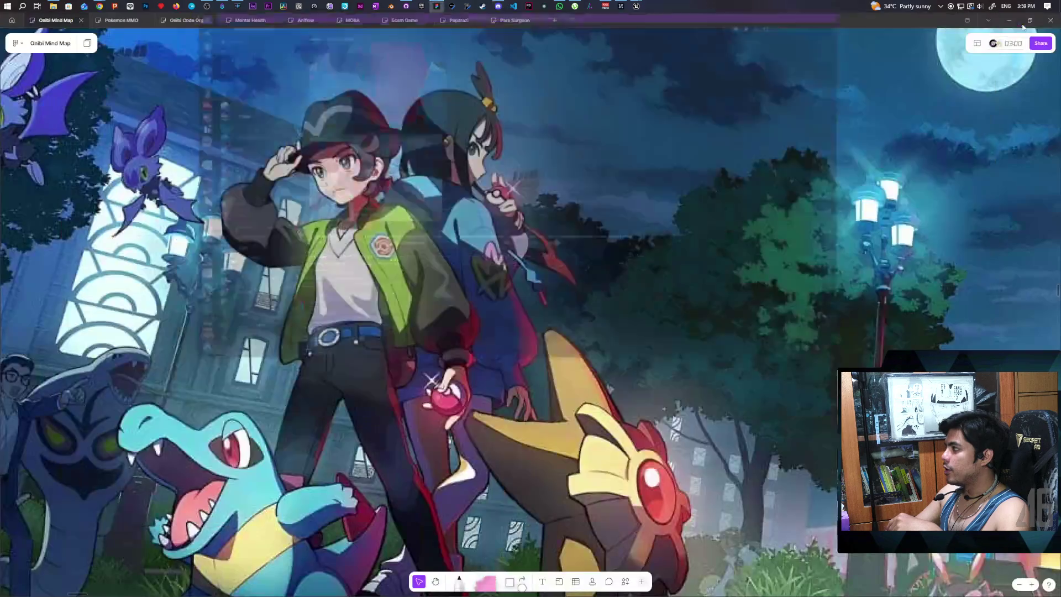
pyautogui.click(1047, 19)
# Close the mind map app, fly toward GreyboxLevel's grass patches and torii, and start Play In Editor
pyautogui.click(1045, 19)
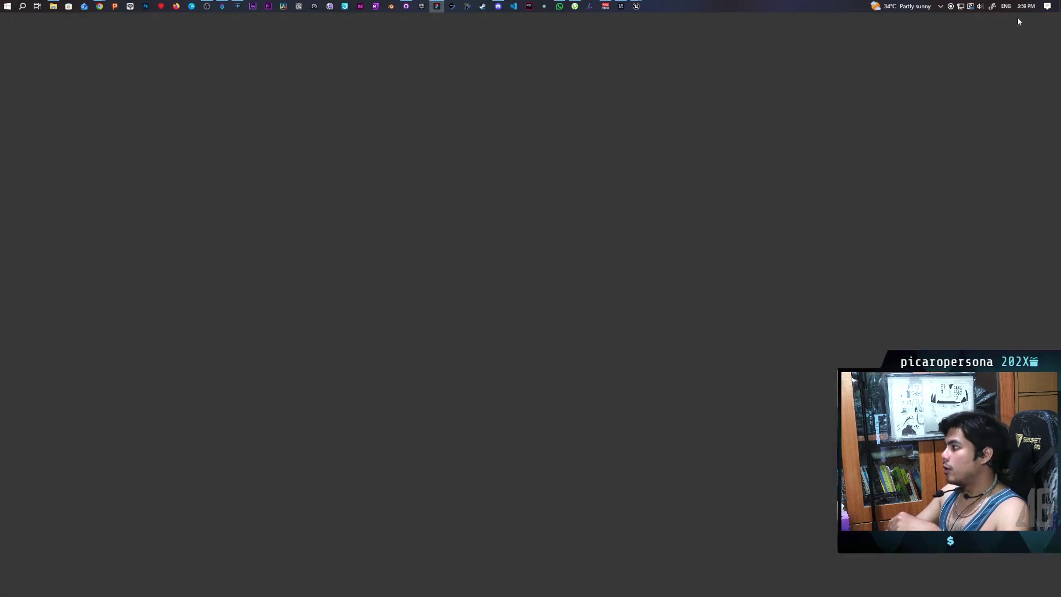
pyautogui.click(66, 29)
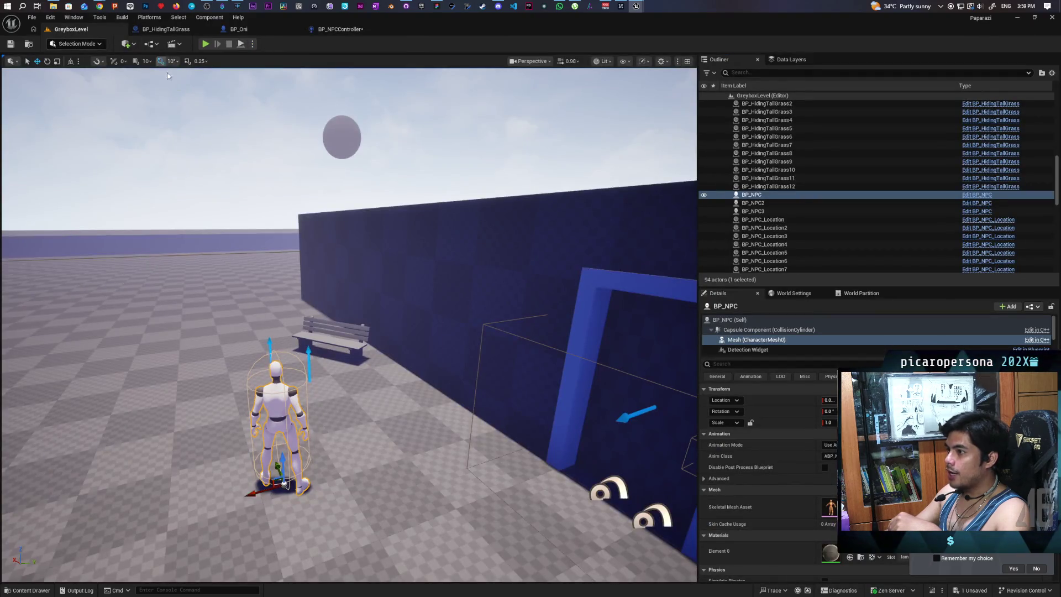
pyautogui.moveTo(341, 368)
pyautogui.mouseDown()
pyautogui.moveTo(486, 326)
pyautogui.moveTo(495, 282)
pyautogui.moveTo(482, 388)
pyautogui.moveTo(442, 379)
pyautogui.moveTo(442, 420)
pyautogui.moveTo(442, 379)
pyautogui.mouseUp()
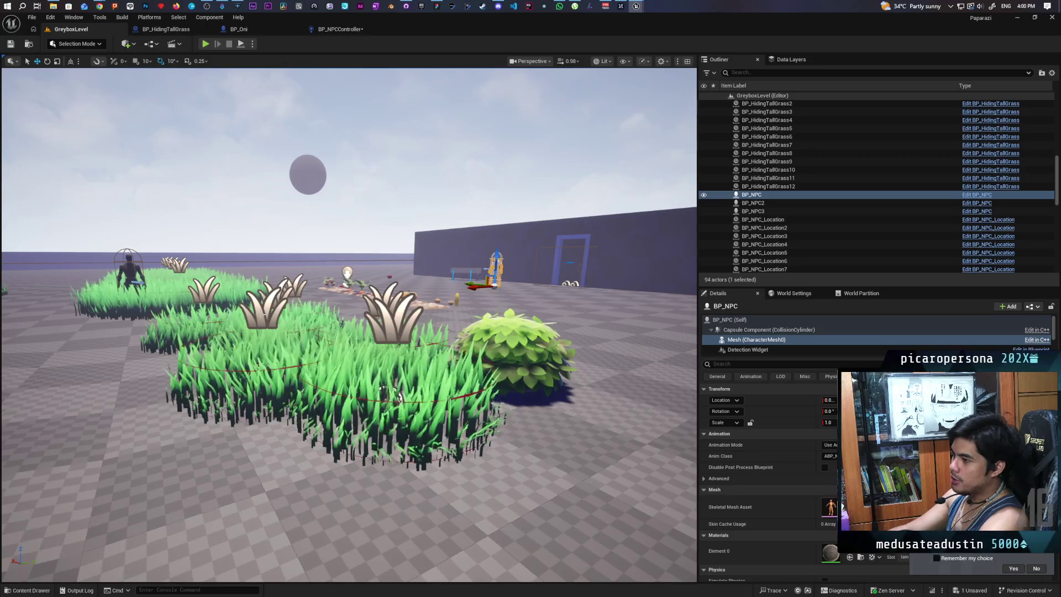
pyautogui.click(207, 45)
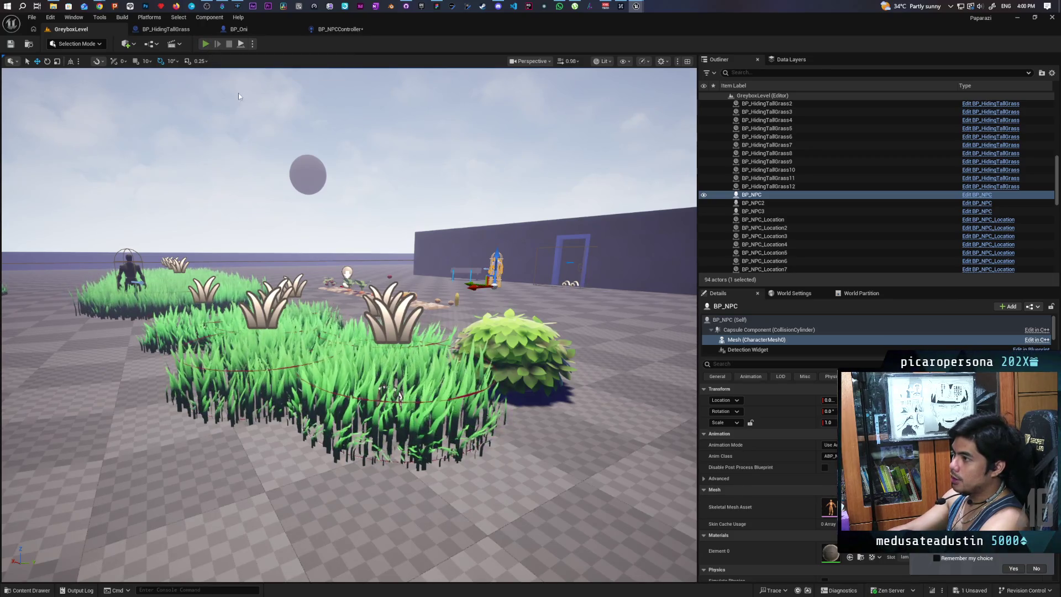
# Run the character past the arch and along the grass patches, glance at BP_NPCController, then return to GreyboxLevel
pyautogui.press('w')
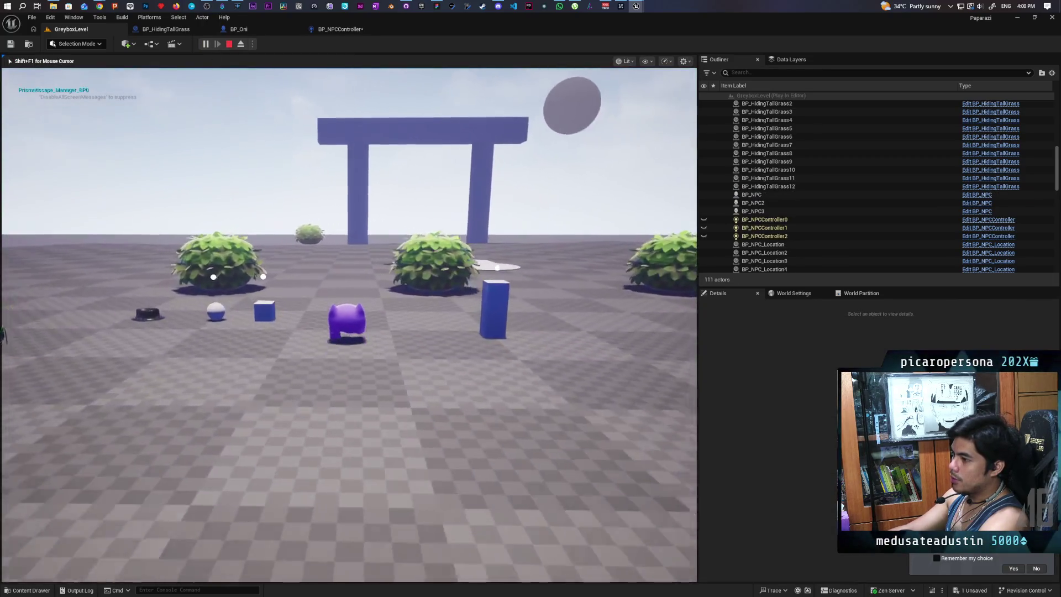
pyautogui.press('w')
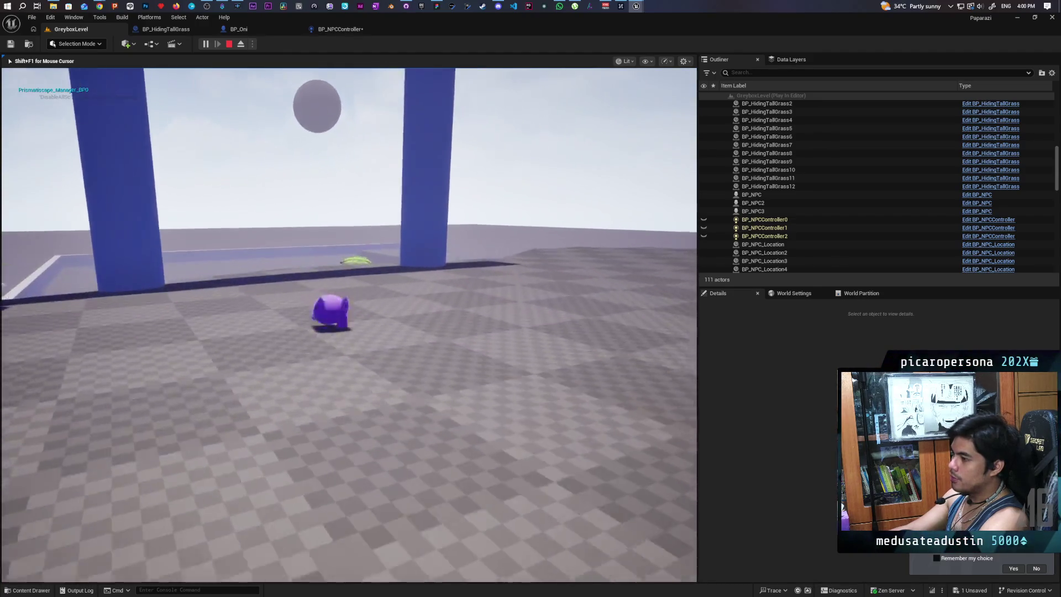
pyautogui.press('s')
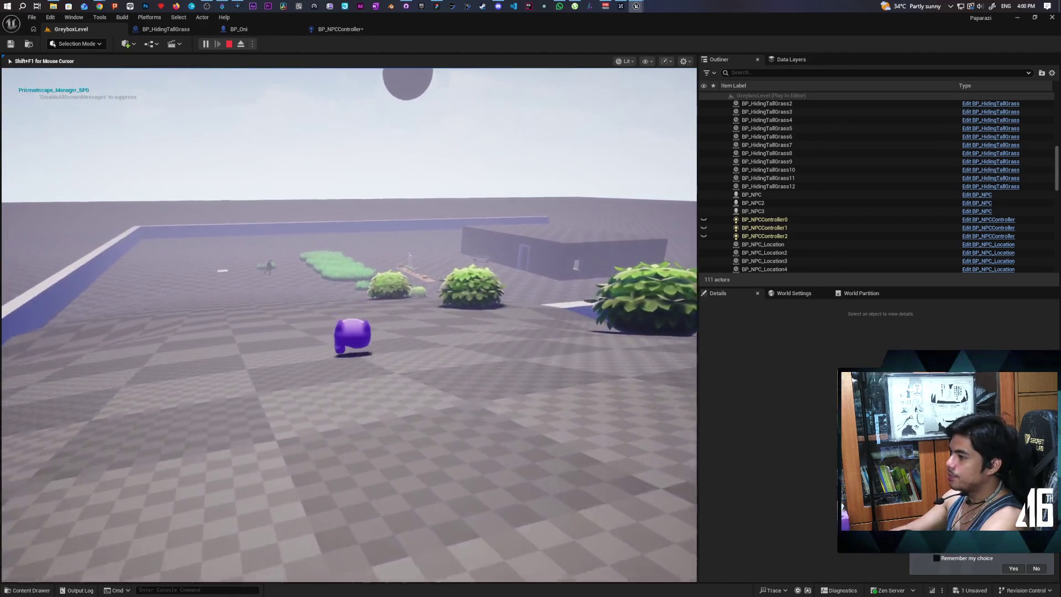
pyautogui.press('s')
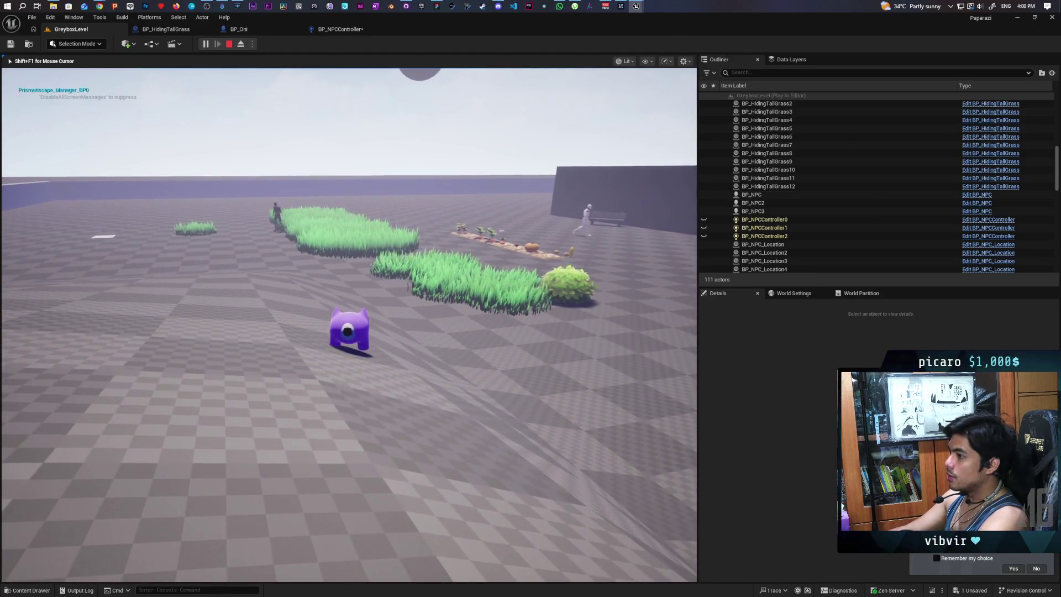
pyautogui.press('w')
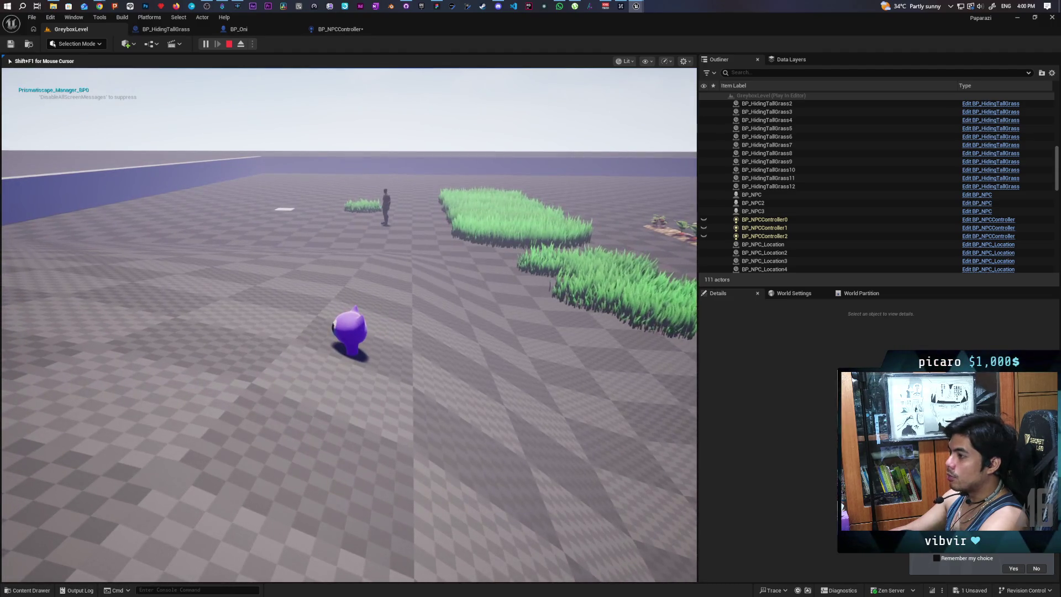
pyautogui.press('s')
pyautogui.press('s')
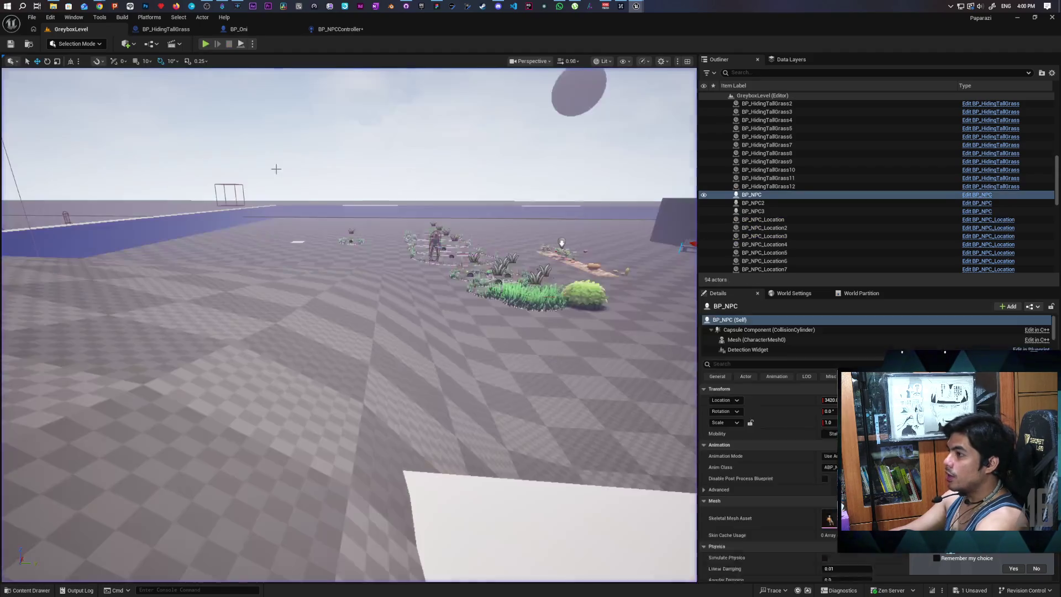
pyautogui.click(324, 31)
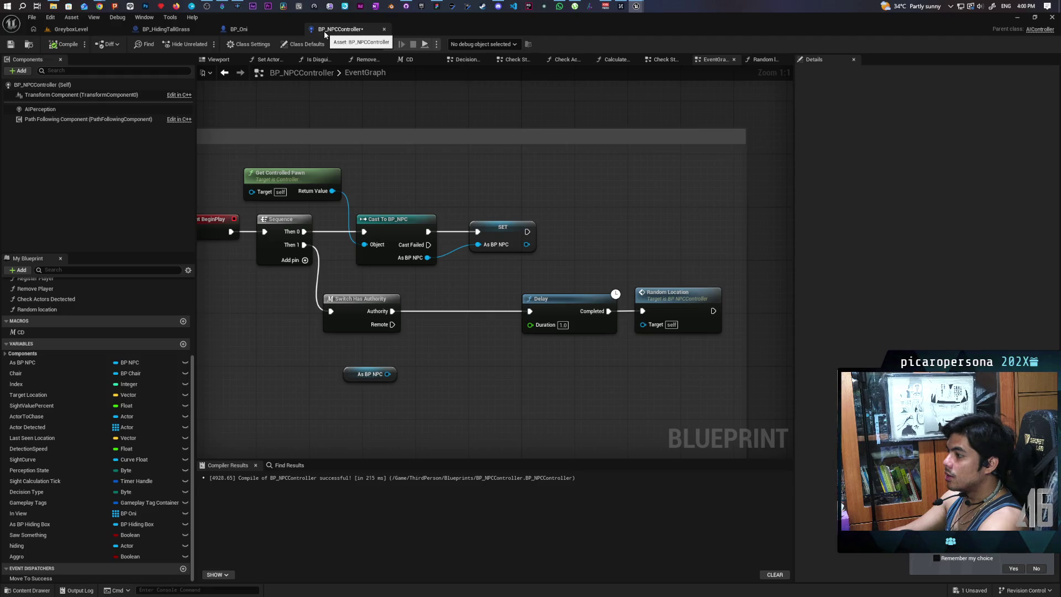
pyautogui.click(77, 30)
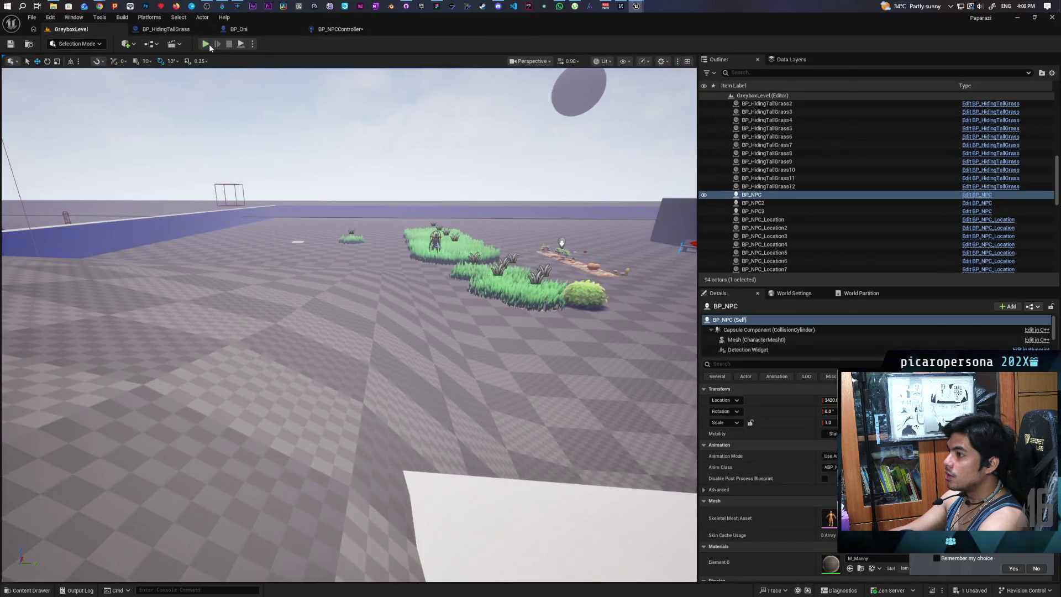
pyautogui.click(205, 44)
pyautogui.press('w')
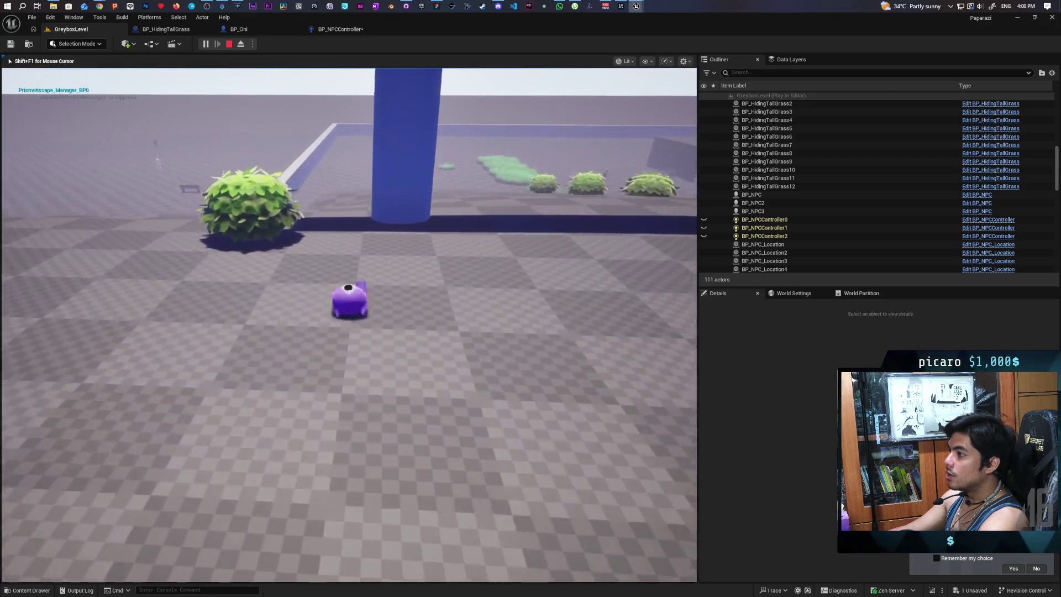
pyautogui.press('space')
pyautogui.press('w')
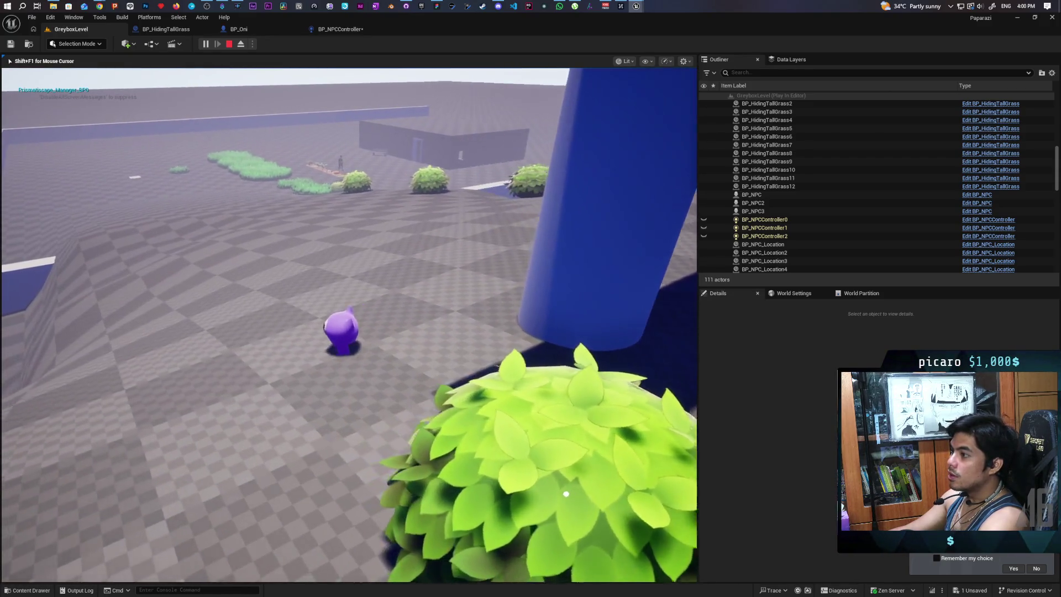
pyautogui.press('w')
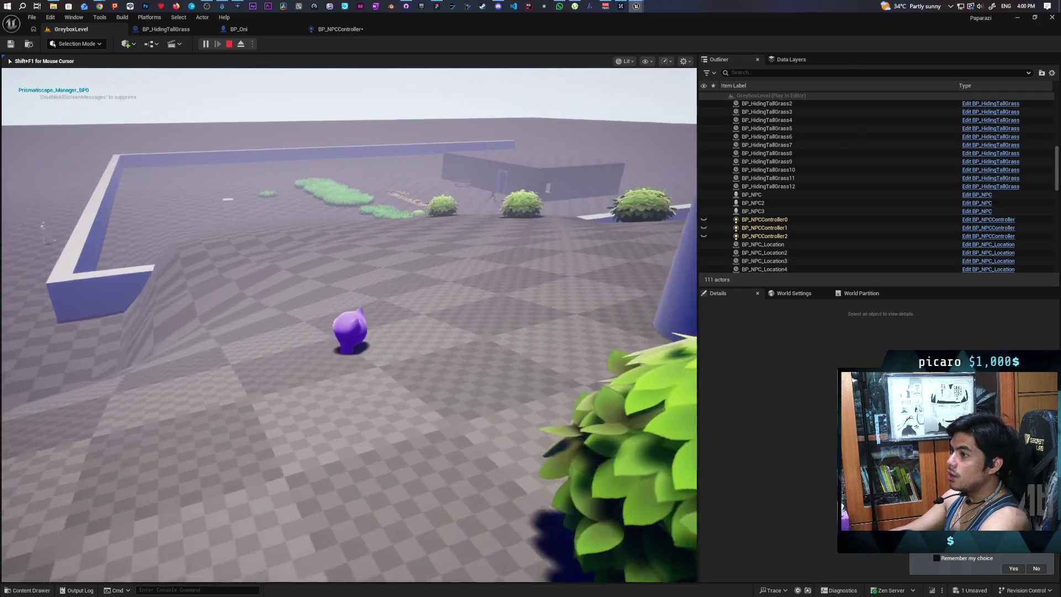
pyautogui.press('w')
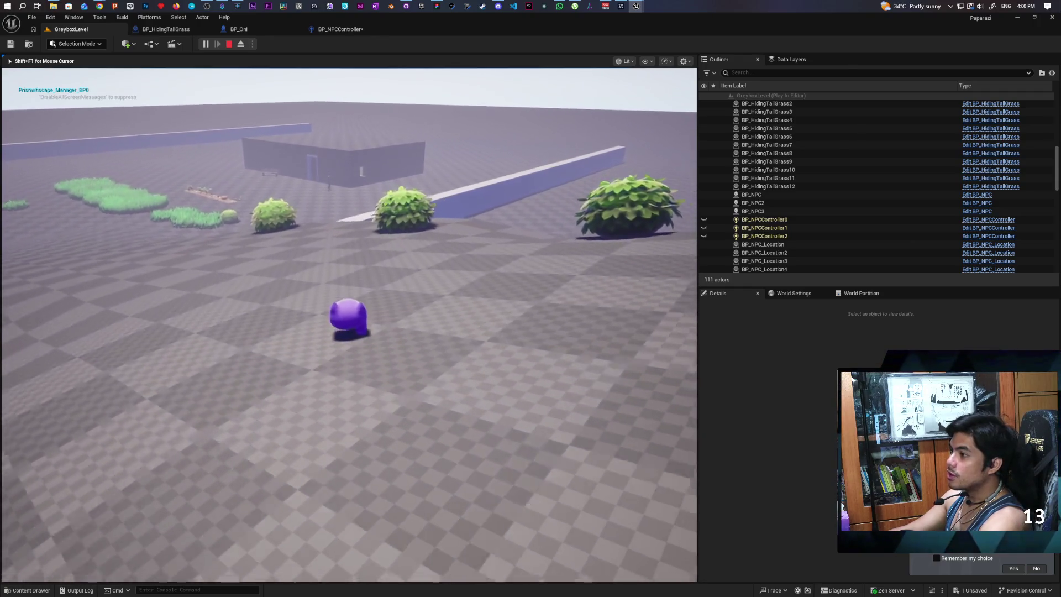
pyautogui.press('w')
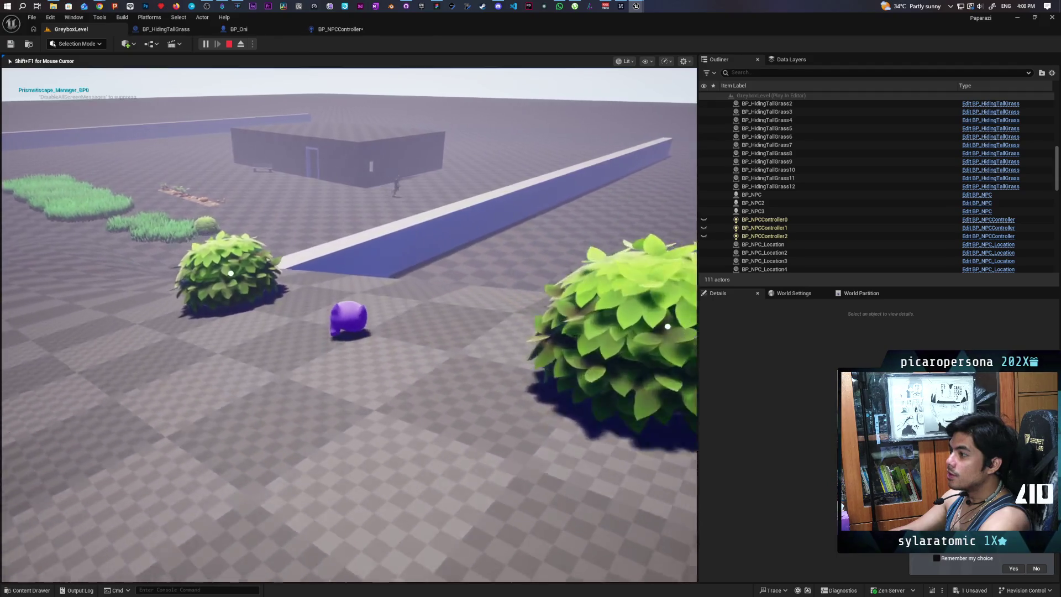
pyautogui.hotkey('shift', 'F1')
pyautogui.press('Escape')
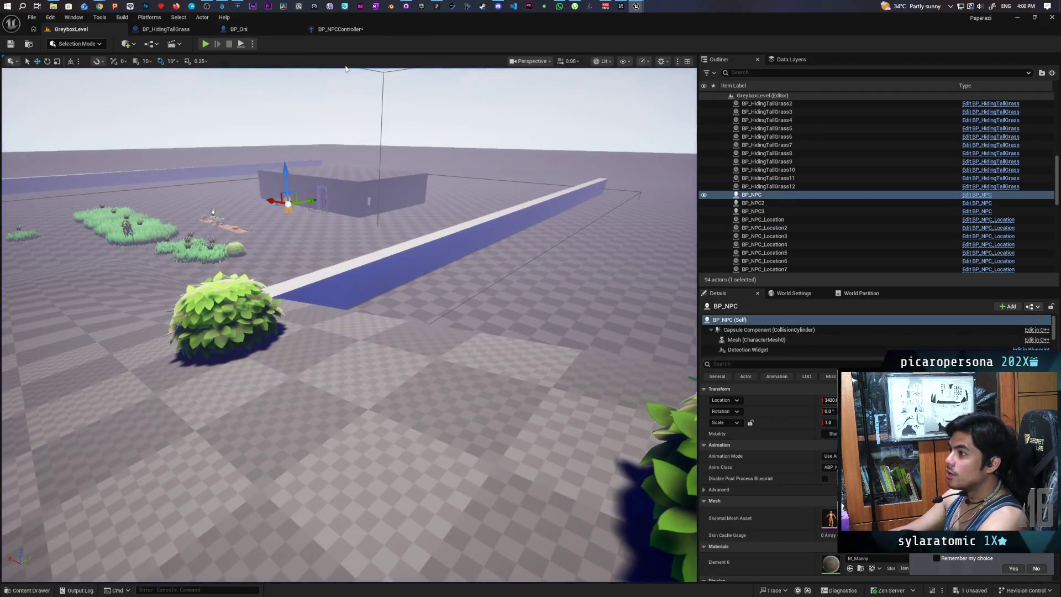
pyautogui.click(347, 31)
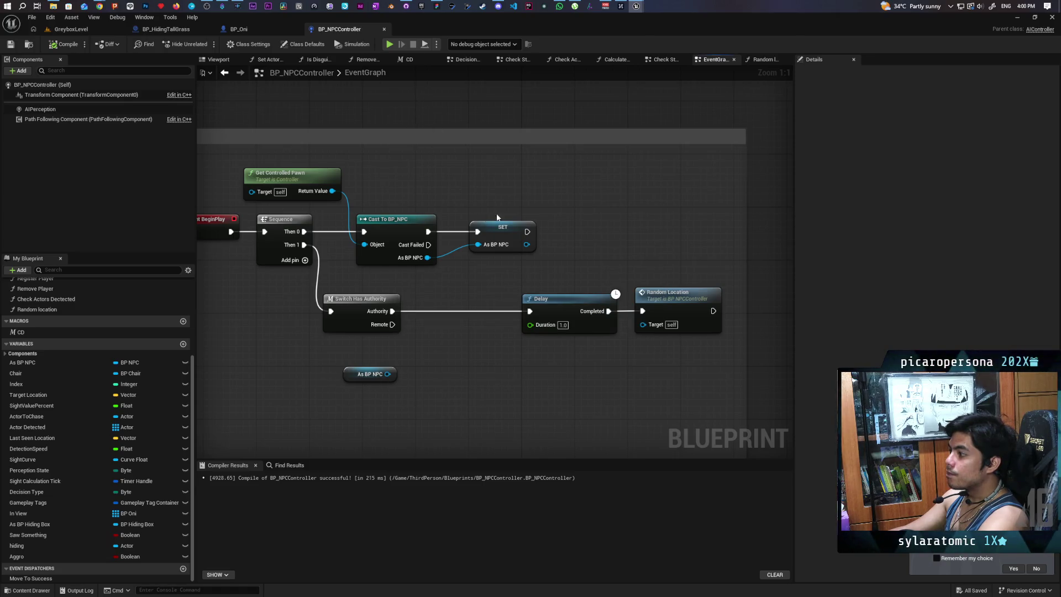
# Zoom out the BP_NPCController EventGraph to show AI Decide and Random Location, then open the Content Drawer
pyautogui.scroll(-1, 500, 218)
pyautogui.scroll(-3, 390, 253)
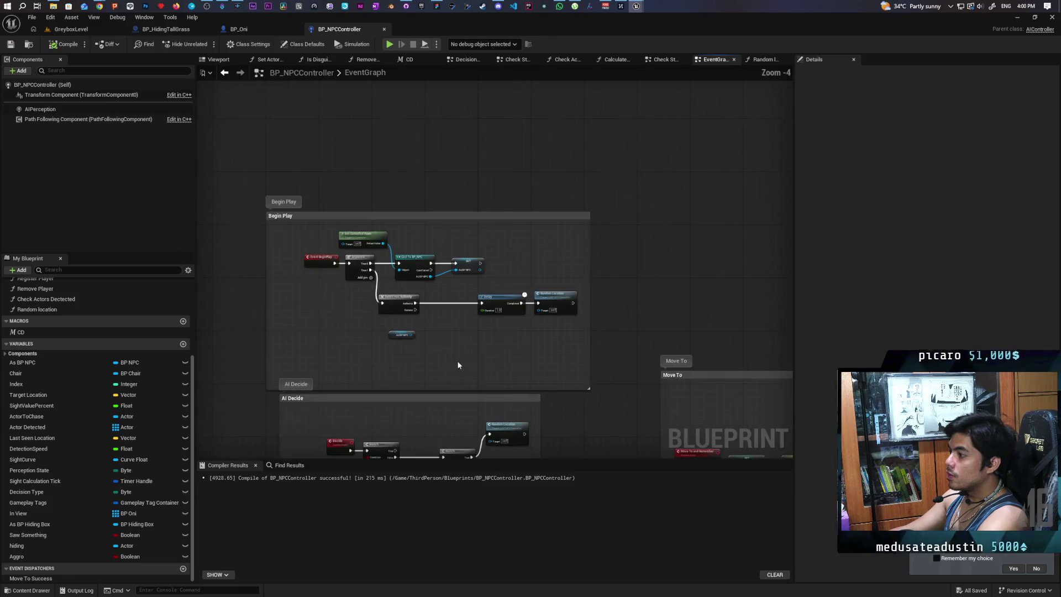
pyautogui.moveTo(391, 252)
pyautogui.mouseDown()
pyautogui.moveTo(458, 221)
pyautogui.moveTo(439, 300)
pyautogui.moveTo(415, 288)
pyautogui.moveTo(399, 248)
pyautogui.mouseUp()
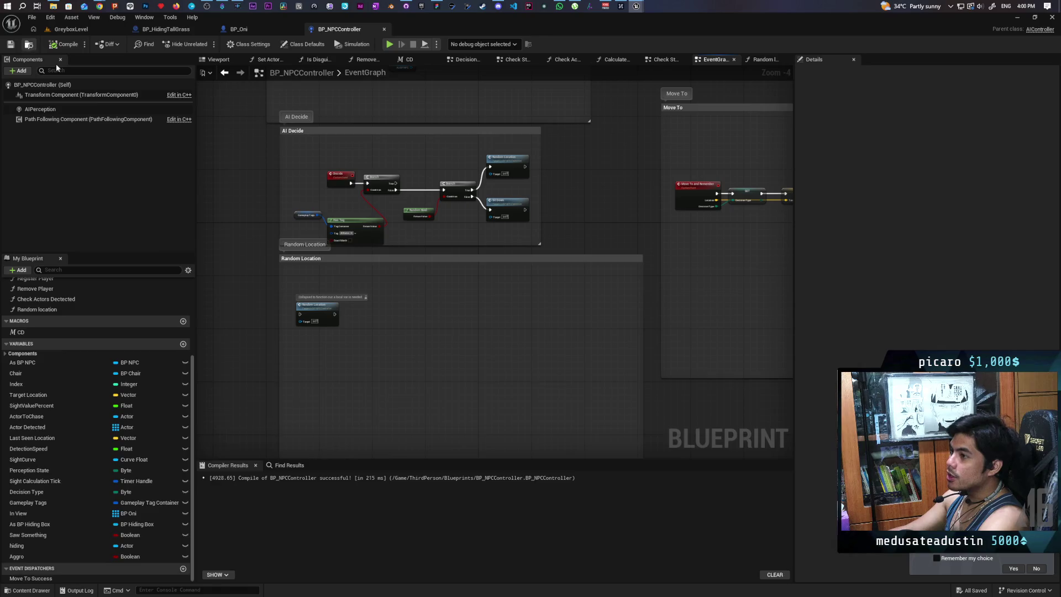
pyautogui.hotkey('ctrl', 'space')
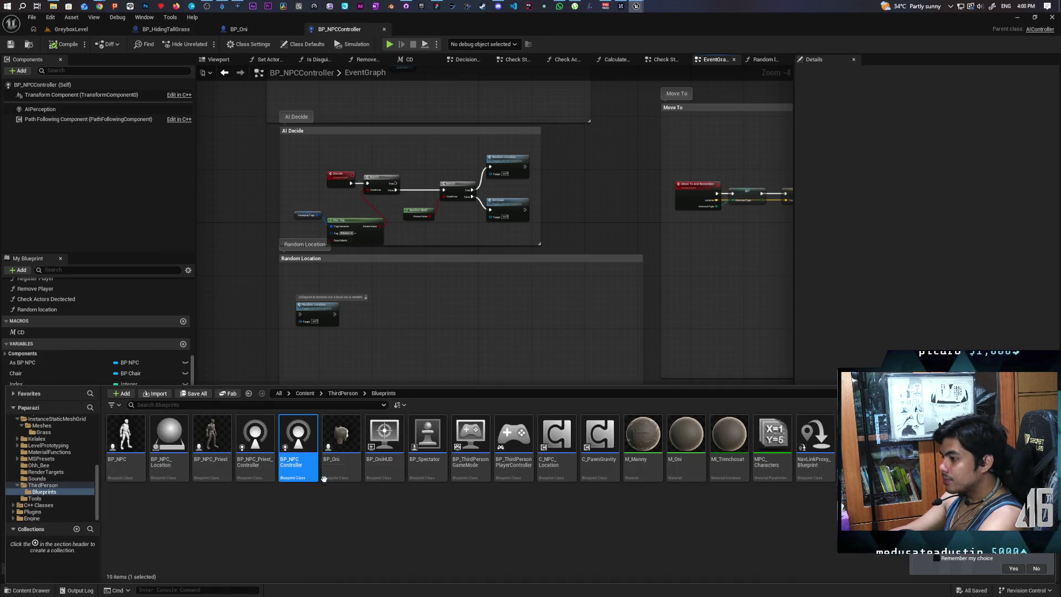
# Open the NPC priest controller blueprint and delete its Random location_1 custom event
pyautogui.doubleClick(255, 442)
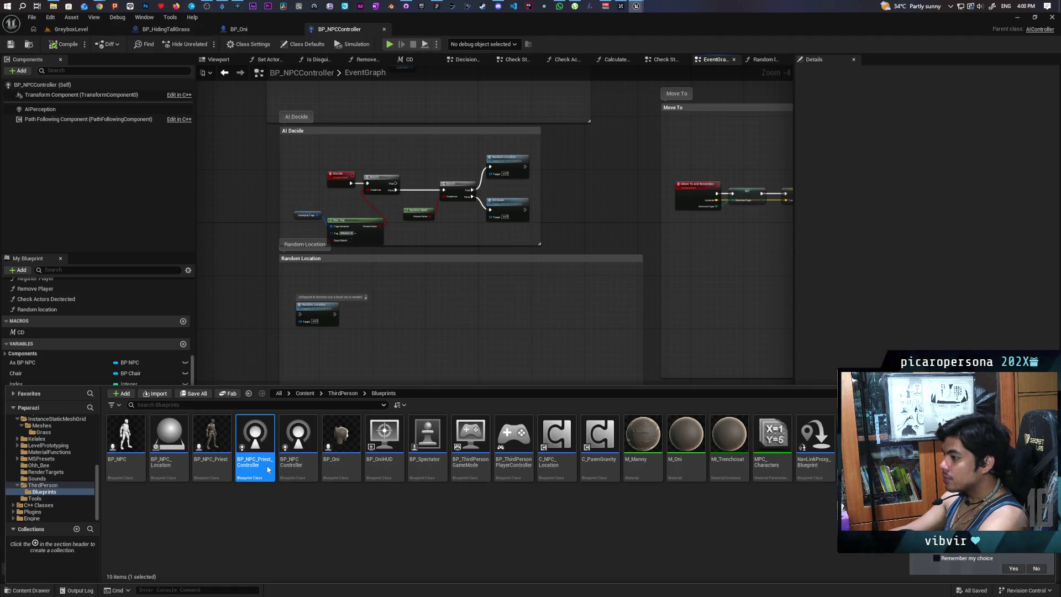
pyautogui.scroll(7, 311, 394)
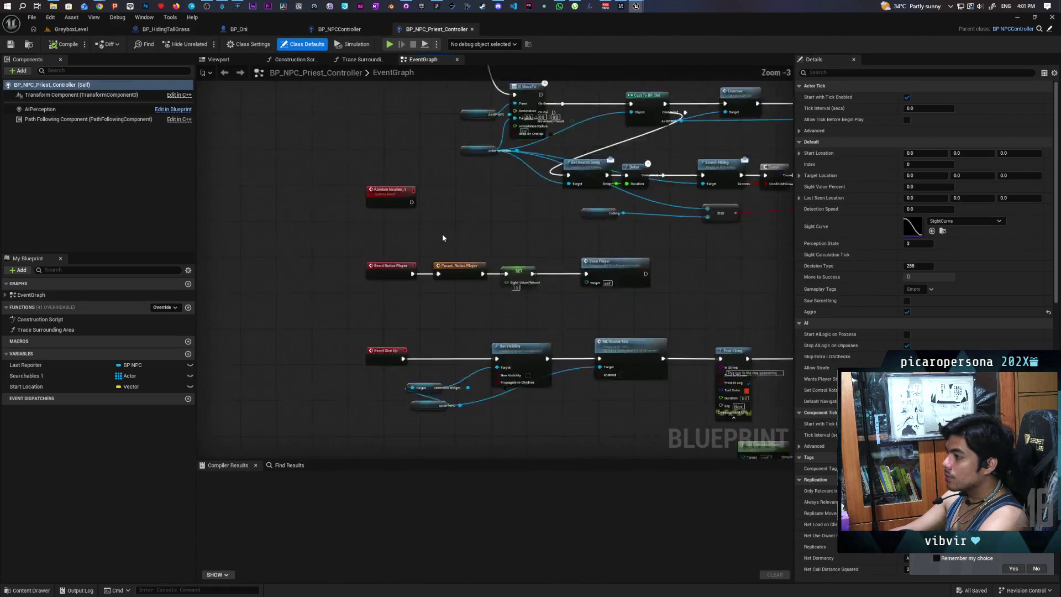
pyautogui.moveTo(389, 237); pyautogui.dragTo(423, 317)
pyautogui.click(386, 281)
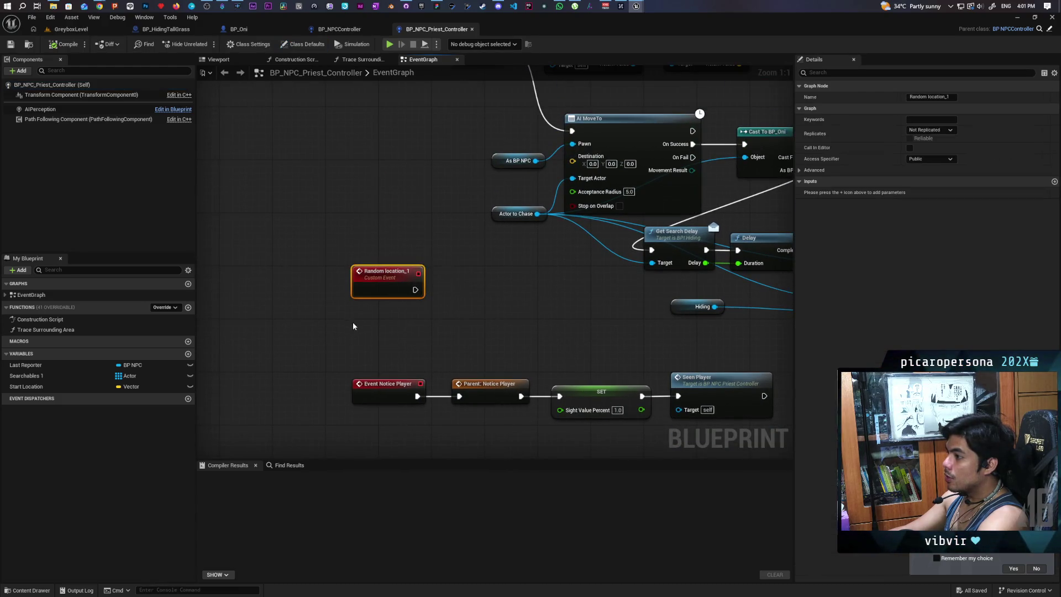
pyautogui.press('Delete')
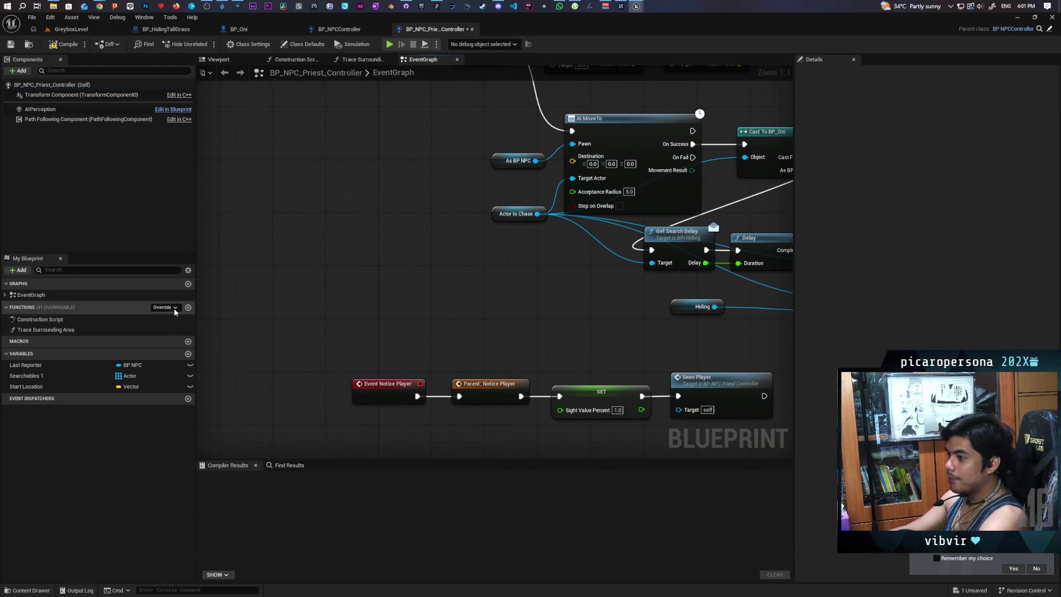
# Override the Random location function, compile the priest controller, and return to GreyboxLevel
pyautogui.click(174, 307)
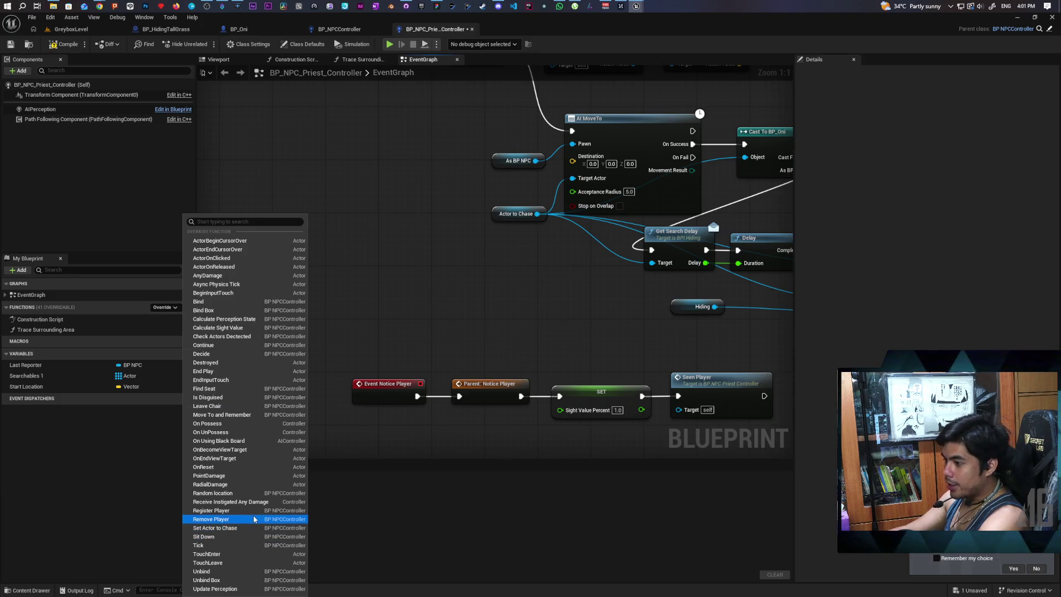
pyautogui.click(221, 492)
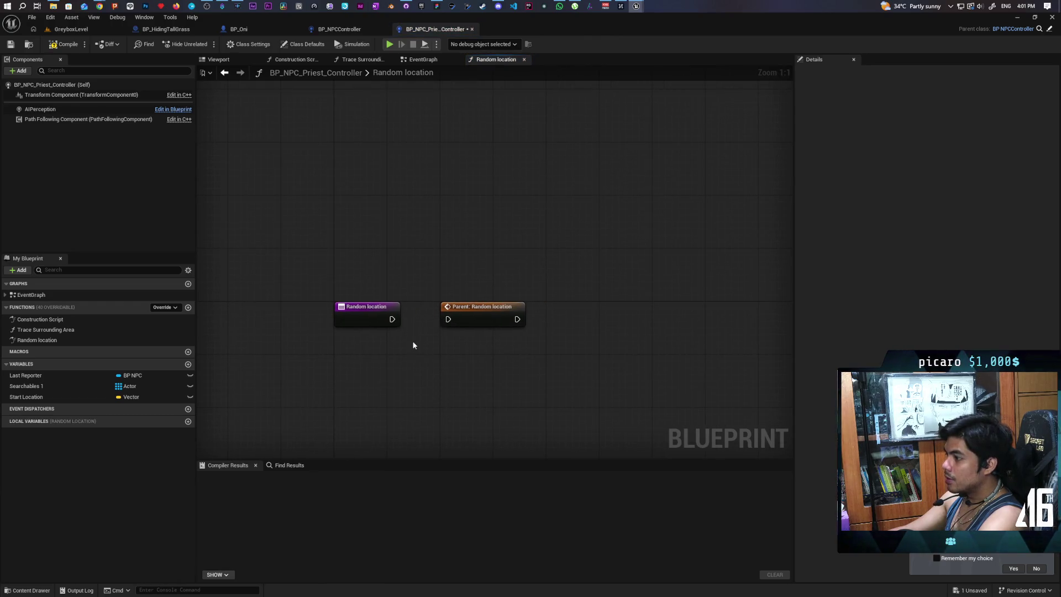
pyautogui.hotkey('ctrl', 's')
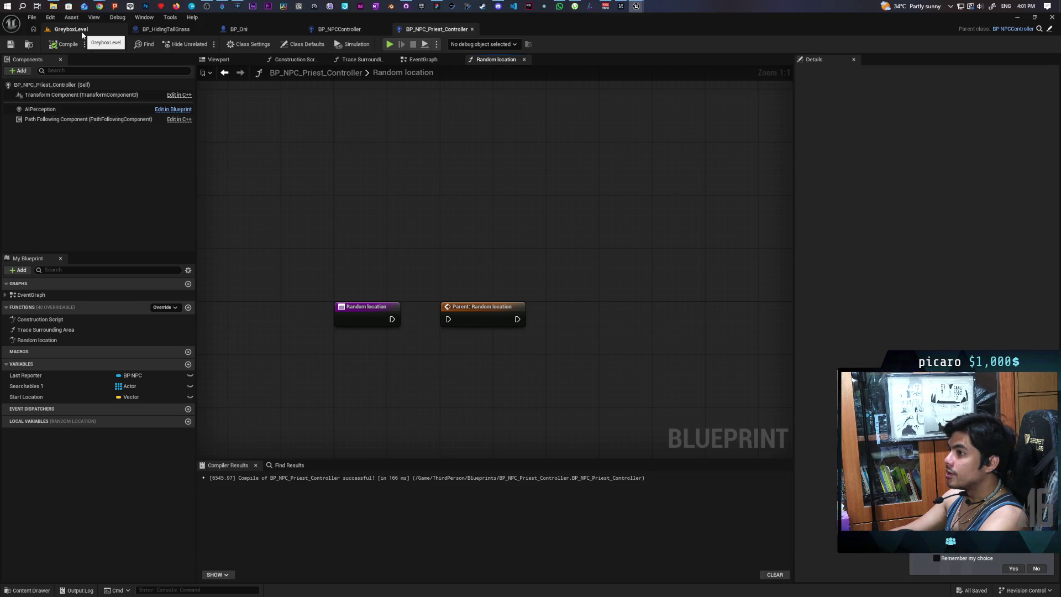
pyautogui.click(83, 34)
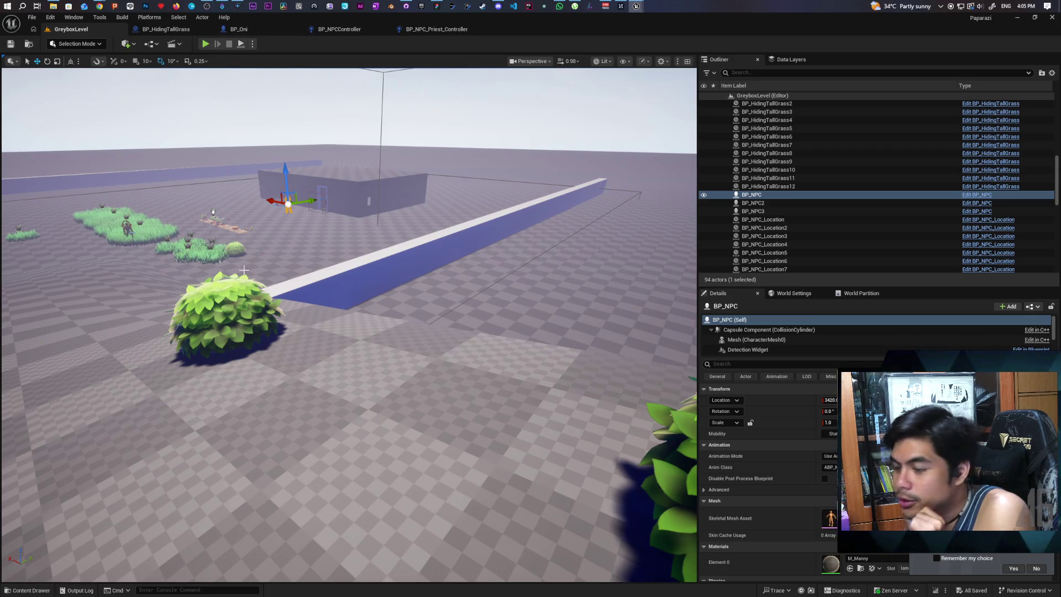
# Watch the Substrate Toon BSDF post's video in Chrome, then maximize and return to the AI answer
pyautogui.click(99, 6)
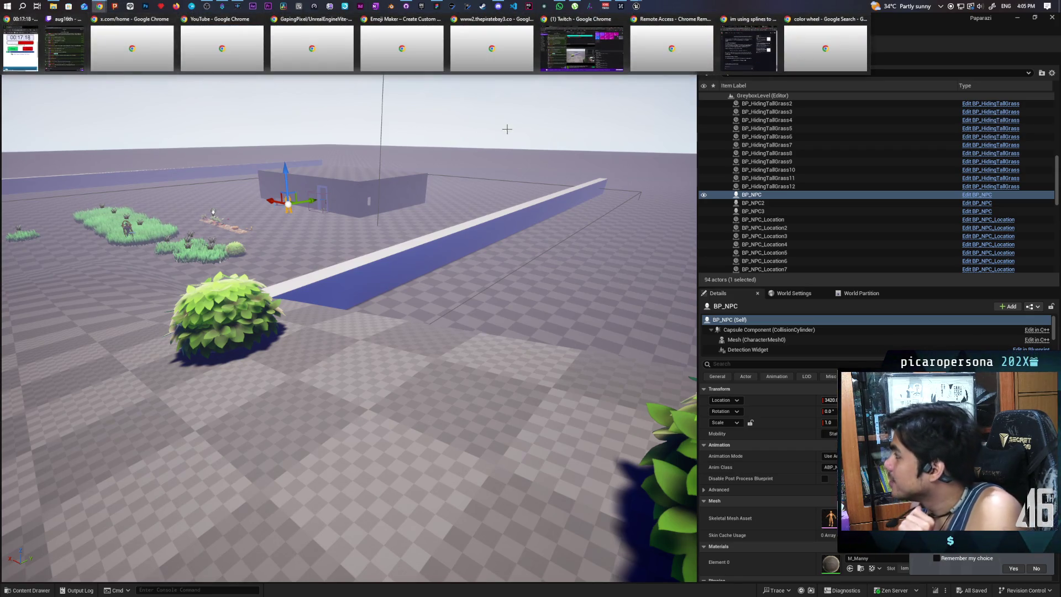
pyautogui.click(748, 49)
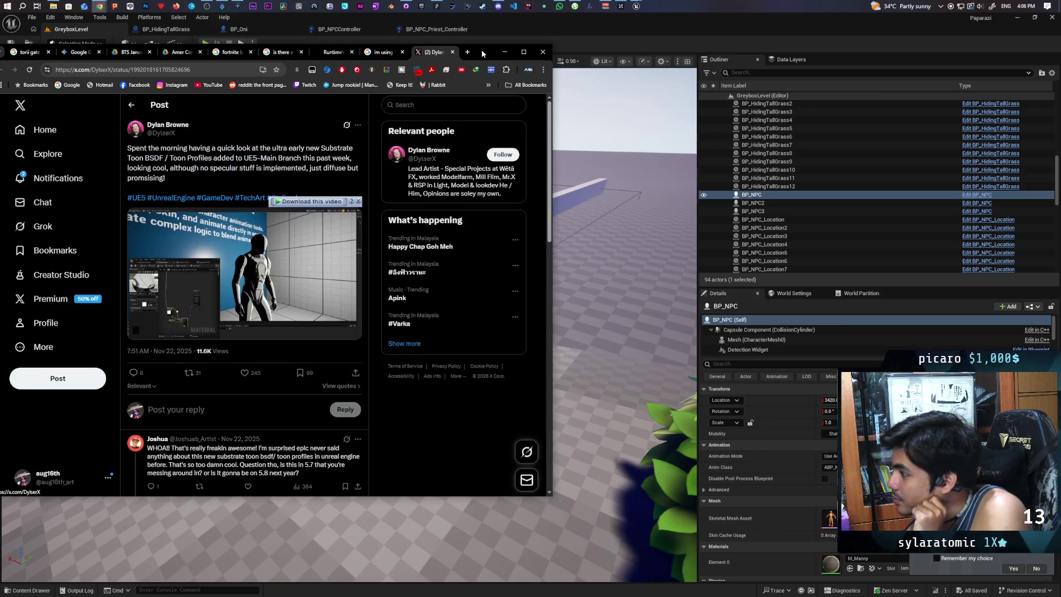
pyautogui.moveTo(482, 49); pyautogui.dragTo(503, 50)
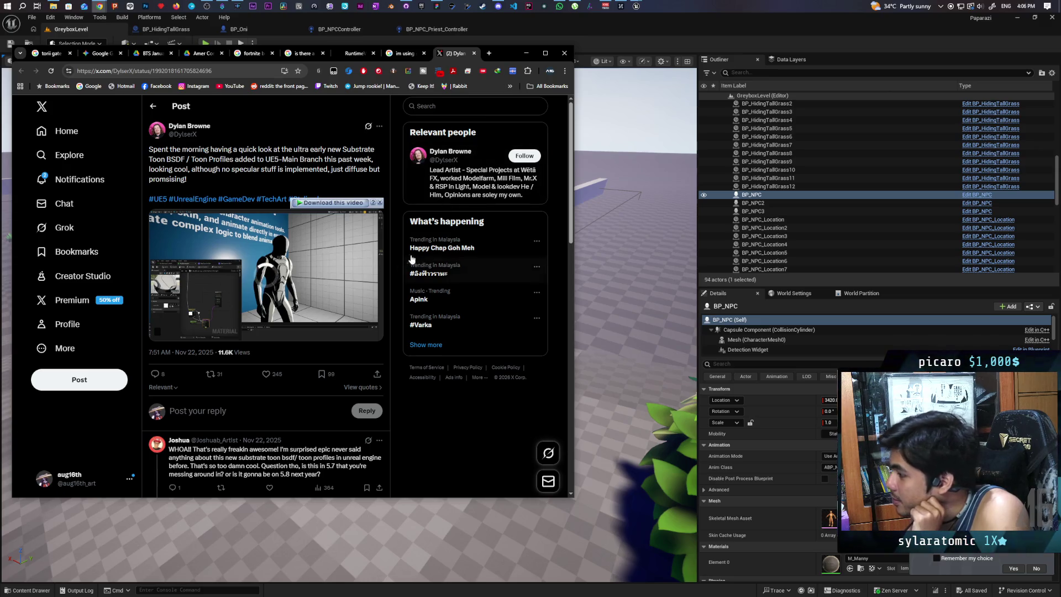
pyautogui.scroll(-1, 358, 284)
pyautogui.scroll(1, 365, 283)
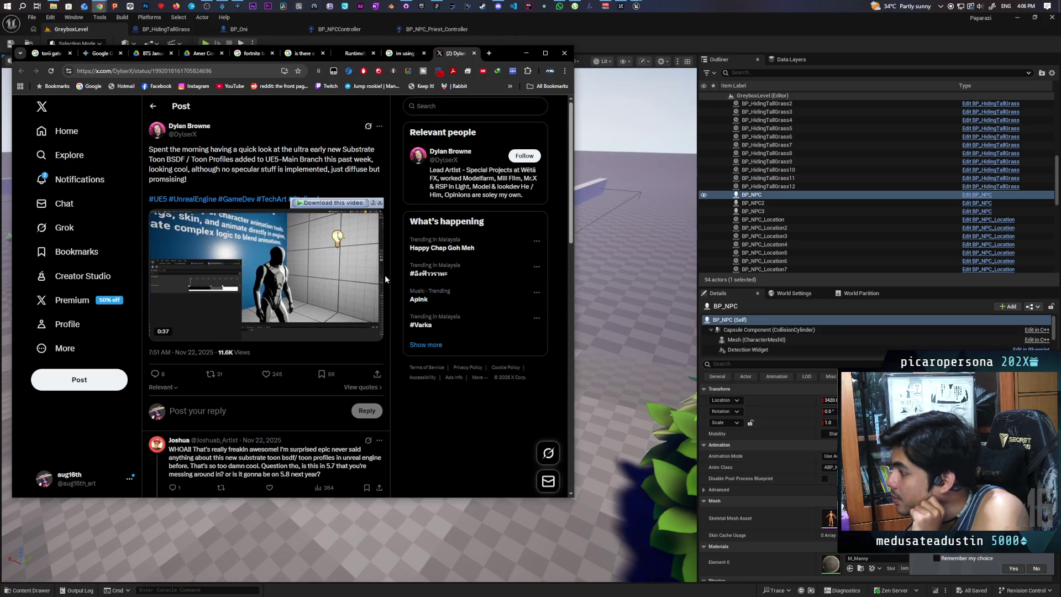
pyautogui.moveTo(225, 300)
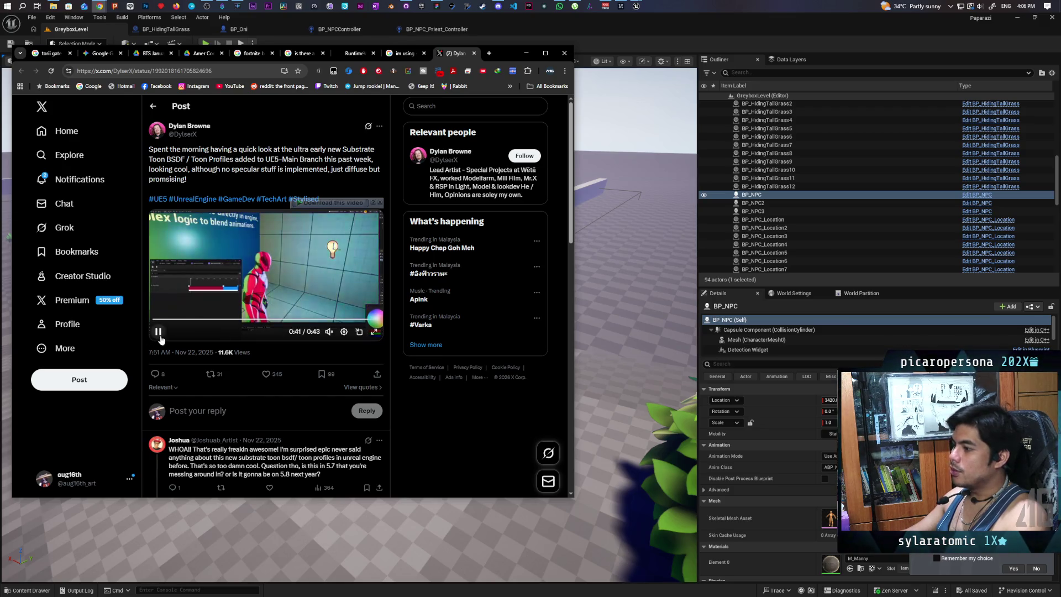
pyautogui.click(158, 331)
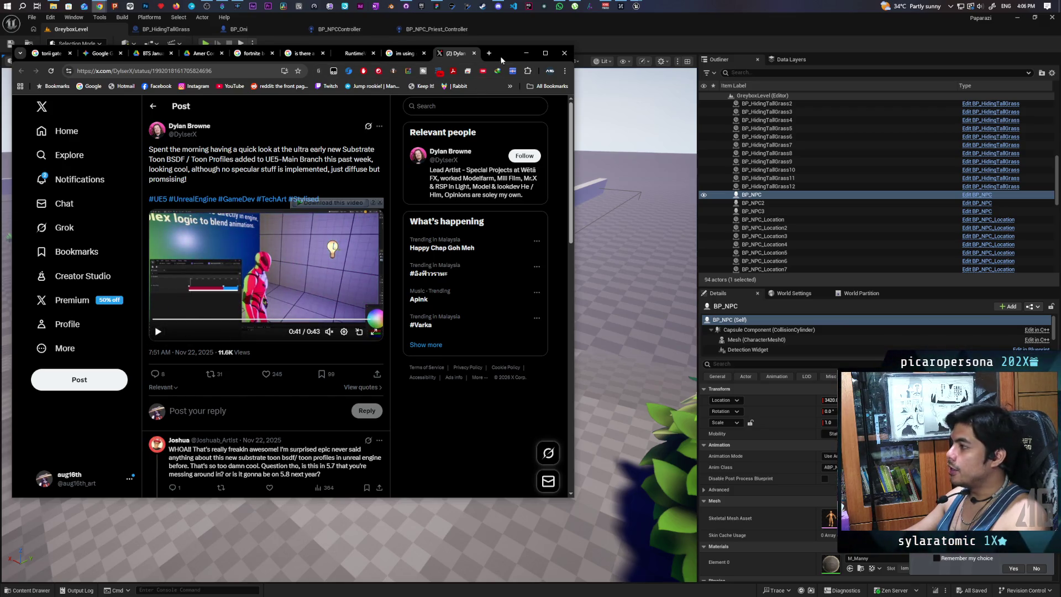
pyautogui.doubleClick(501, 59)
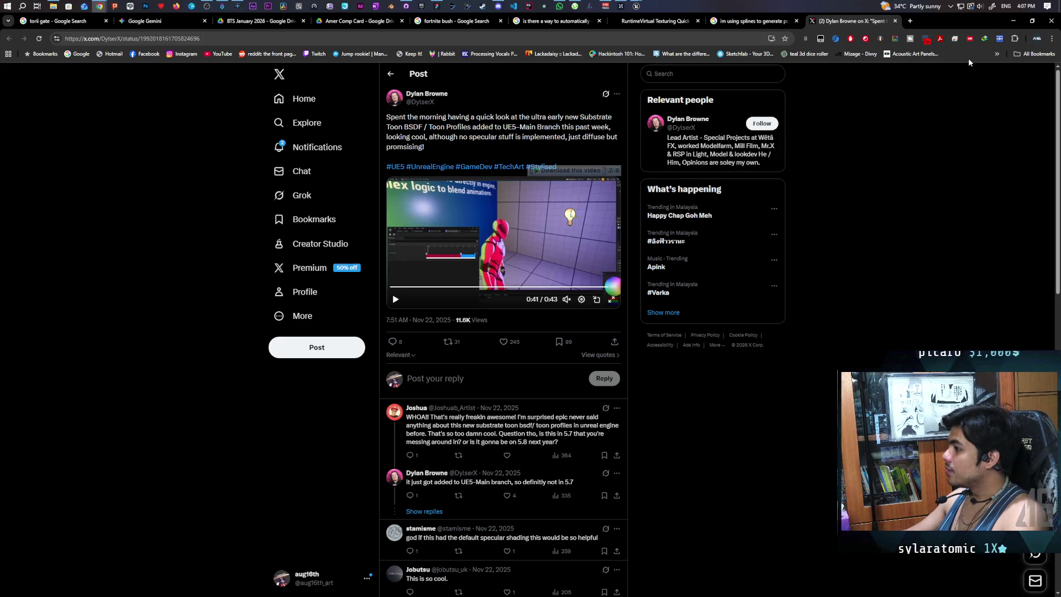
pyautogui.middleClick(859, 25)
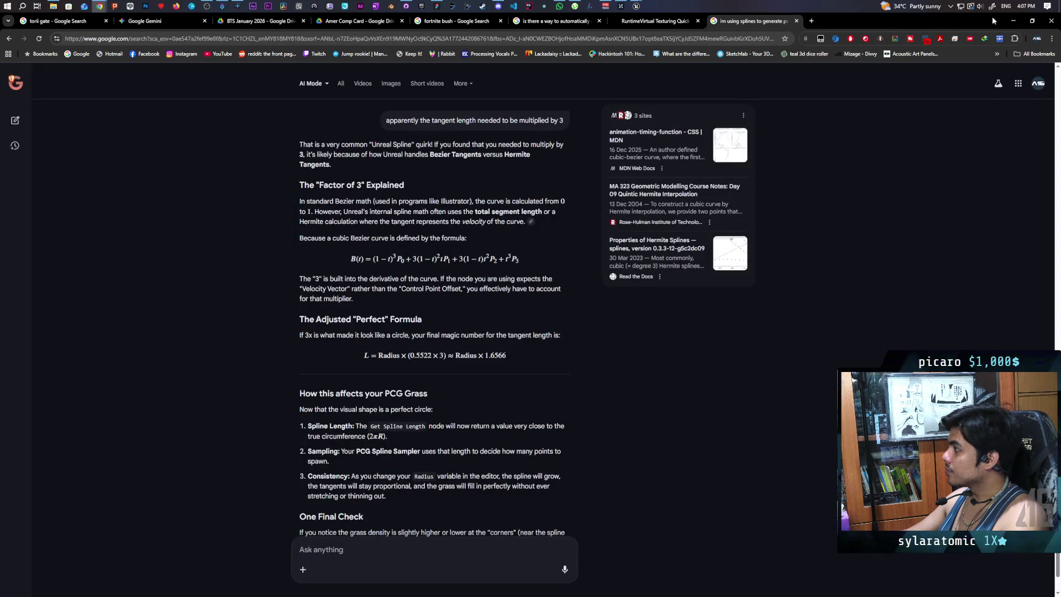
# Minimize Chrome so the Unreal Editor's GreyboxLevel viewport is back in front
pyautogui.click(1012, 21)
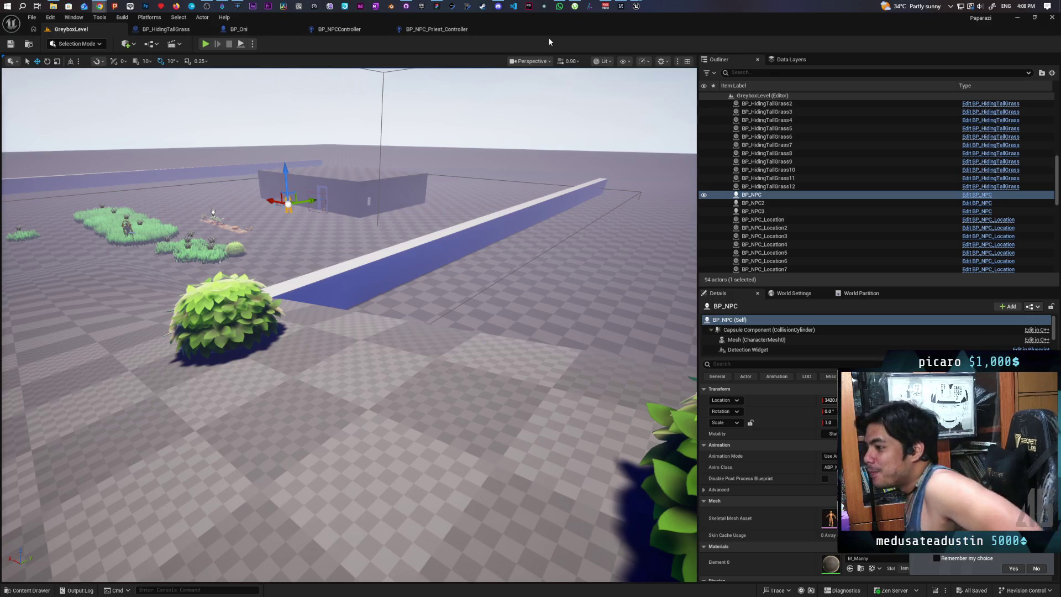
# Alt-drag BP_HidingTallGrass8 into BP_HidingTallGrass13 and raise its Radius to about 1046
pyautogui.moveTo(349, 244)
pyautogui.mouseDown()
pyautogui.moveTo(221, 207)
pyautogui.moveTo(206, 114)
pyautogui.mouseUp()
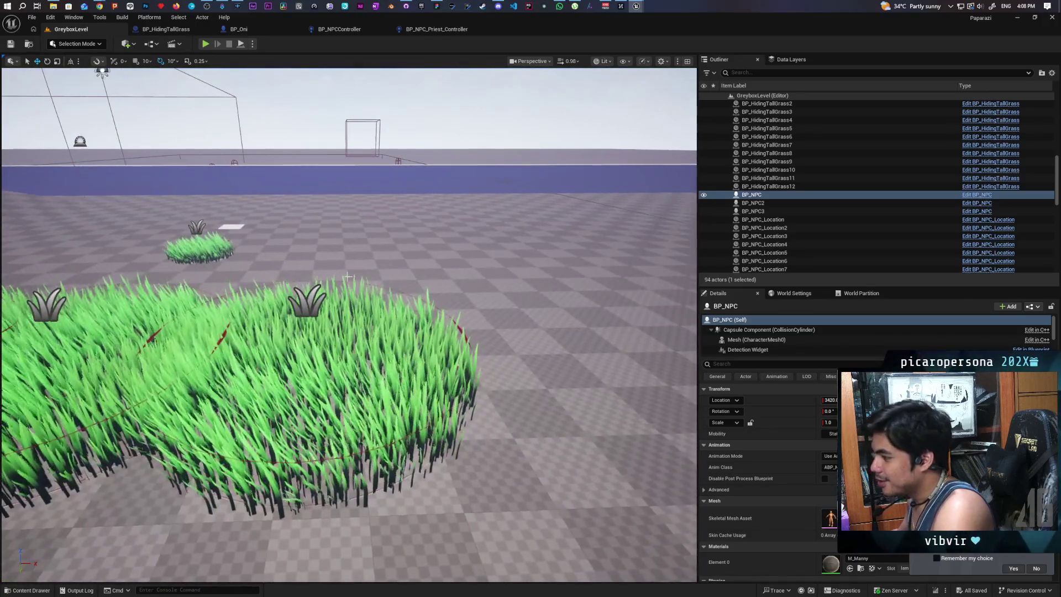
pyautogui.click(307, 359)
pyautogui.moveTo(332, 358)
pyautogui.keyDown('alt'); pyautogui.mouseDown()
pyautogui.moveTo(431, 354)
pyautogui.moveTo(459, 381)
pyautogui.mouseUp(); pyautogui.keyUp('alt')
pyautogui.moveTo(822, 445)
pyautogui.mouseDown()
pyautogui.moveTo(812, 445)
pyautogui.moveTo(834, 444)
pyautogui.mouseUp()
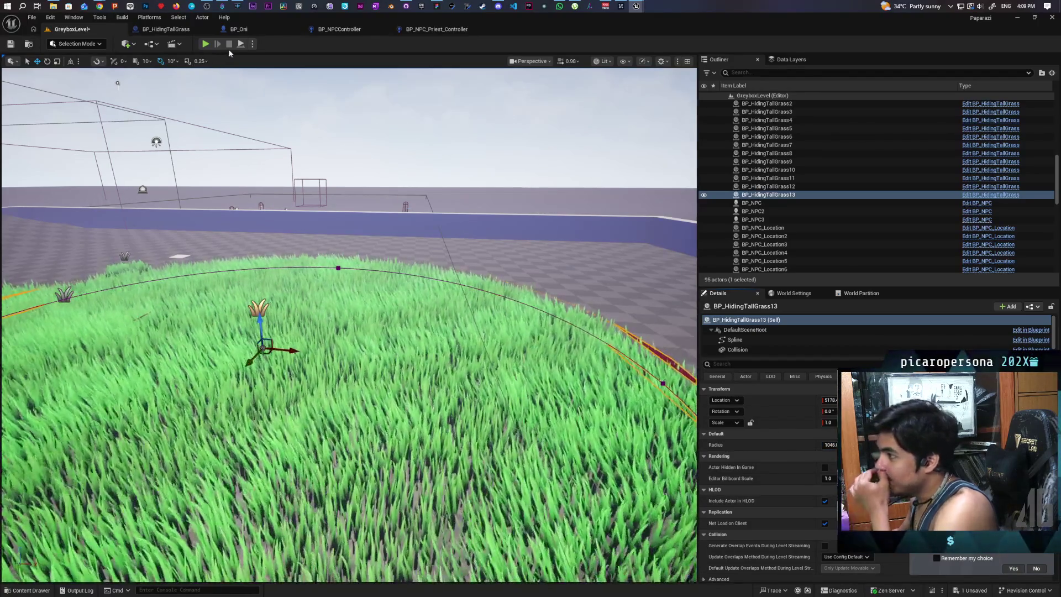
pyautogui.click(187, 29)
# Marquee-select the COSd, SINd and angle math nodes and shift the ×90 multiply and angle nodes down-left
pyautogui.scroll(-3, 295, 215)
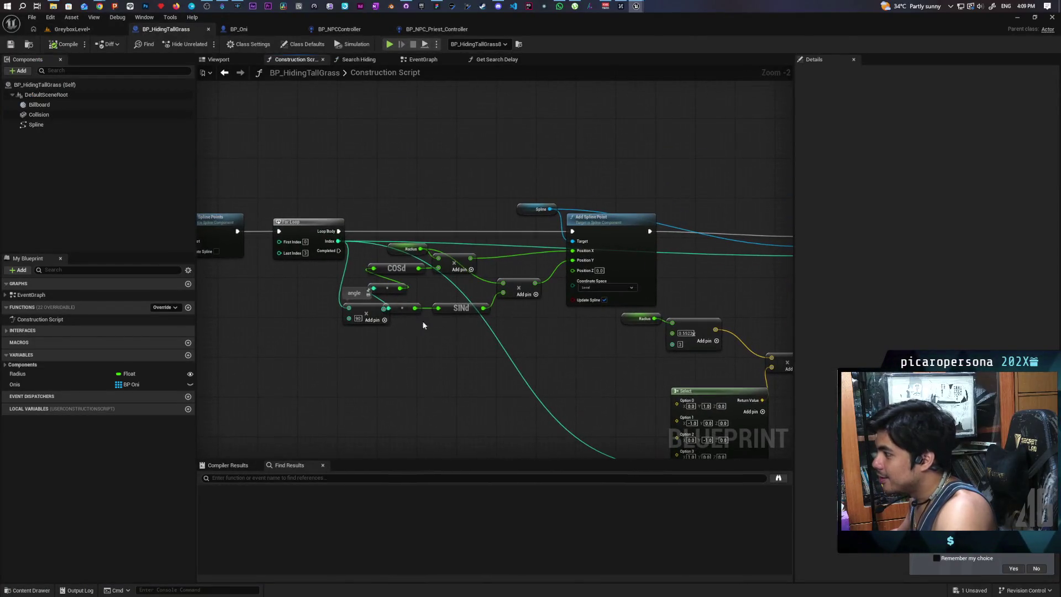
pyautogui.moveTo(459, 329); pyautogui.dragTo(605, 227)
pyautogui.scroll(2, 606, 226)
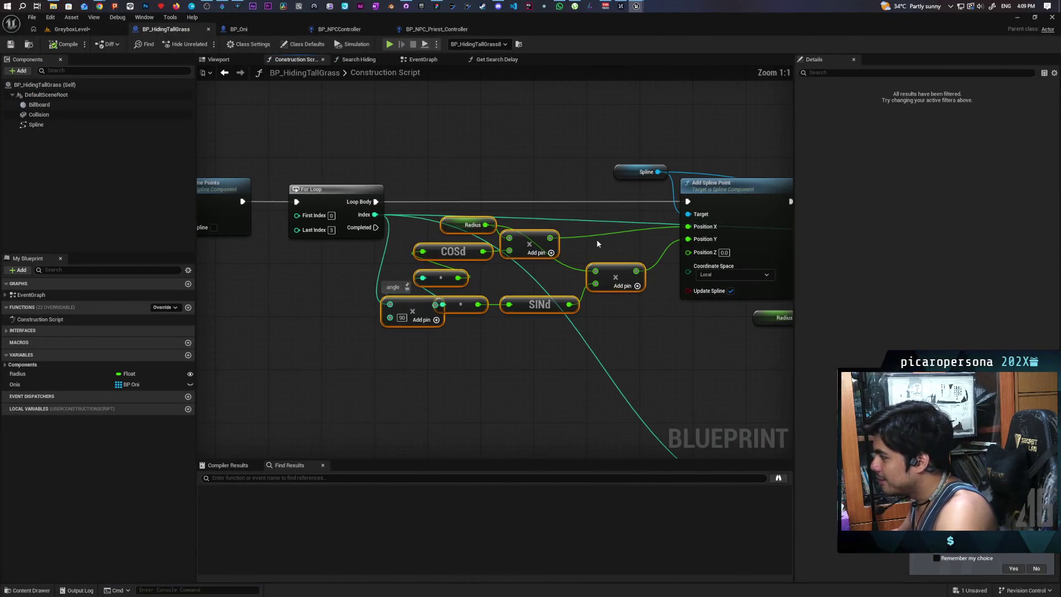
pyautogui.click(407, 226)
pyautogui.moveTo(406, 225)
pyautogui.mouseDown()
pyautogui.moveTo(564, 287)
pyautogui.moveTo(633, 342)
pyautogui.mouseUp()
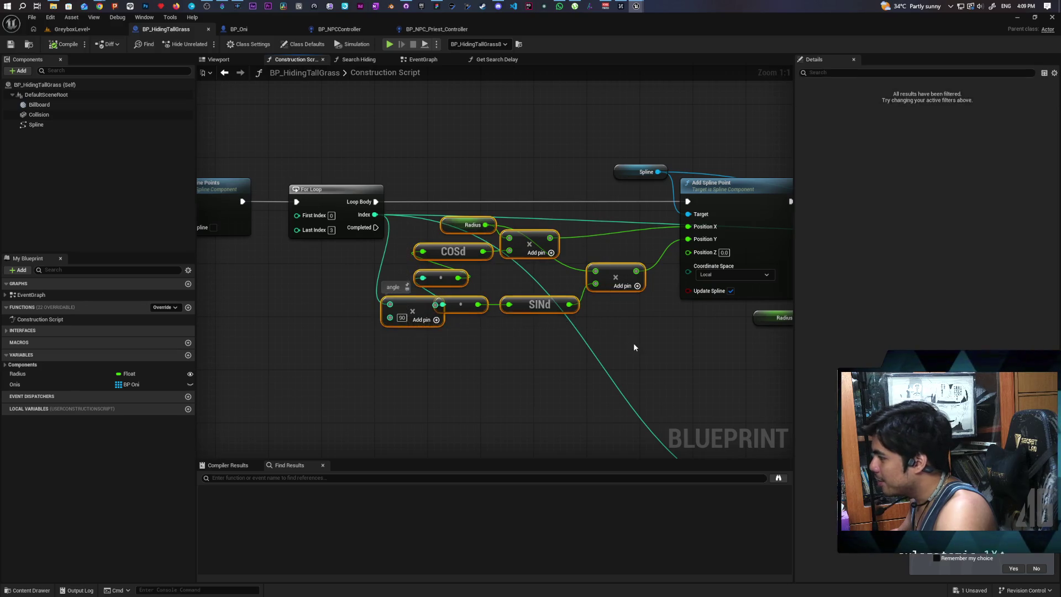
pyautogui.click(472, 343)
pyautogui.moveTo(418, 307)
pyautogui.mouseDown()
pyautogui.moveTo(380, 314)
pyautogui.moveTo(392, 321)
pyautogui.mouseUp()
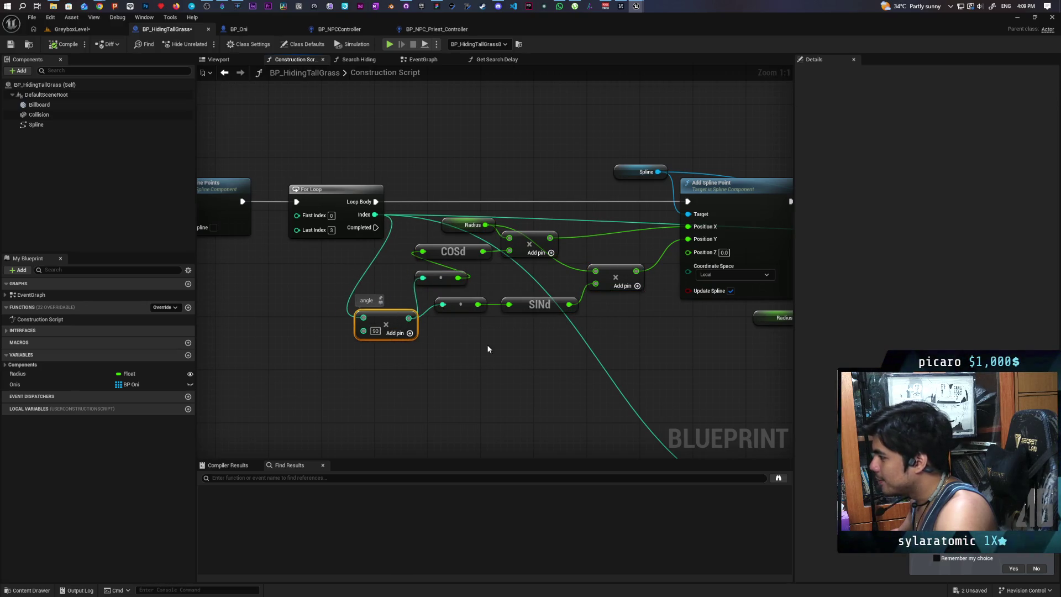
pyautogui.moveTo(401, 230)
pyautogui.mouseDown()
pyautogui.moveTo(599, 361)
pyautogui.moveTo(578, 357)
pyautogui.mouseUp()
pyautogui.moveTo(573, 318)
pyautogui.mouseDown()
pyautogui.moveTo(377, 280)
pyautogui.moveTo(464, 312)
pyautogui.moveTo(432, 339)
pyautogui.moveTo(582, 197)
pyautogui.mouseUp()
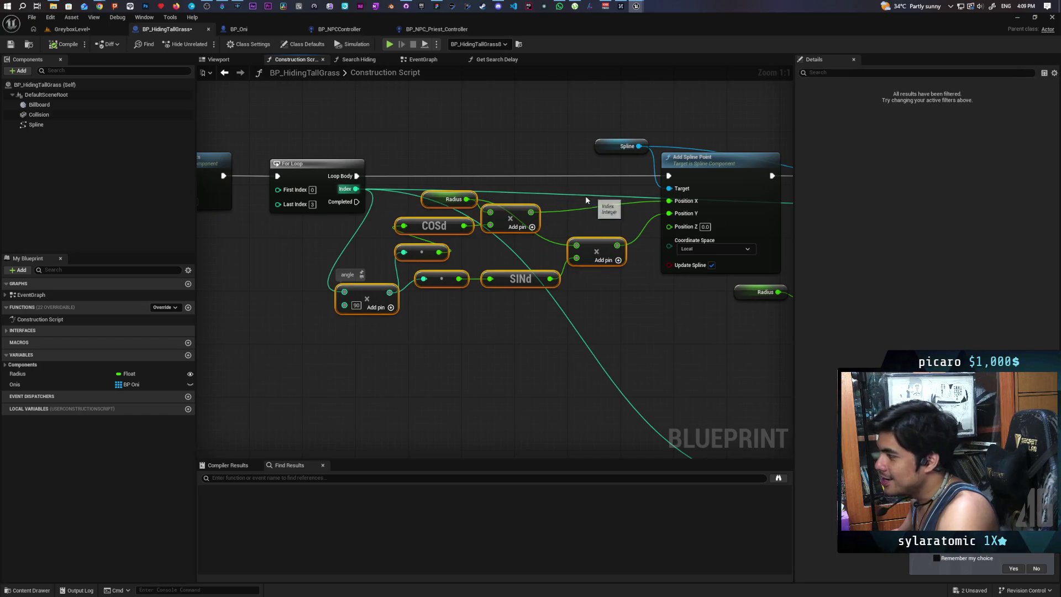
pyautogui.moveTo(564, 287)
pyautogui.mouseDown()
pyautogui.moveTo(578, 273)
pyautogui.moveTo(469, 335)
pyautogui.moveTo(371, 332)
pyautogui.moveTo(575, 280)
pyautogui.moveTo(600, 191)
pyautogui.moveTo(601, 200)
pyautogui.mouseUp()
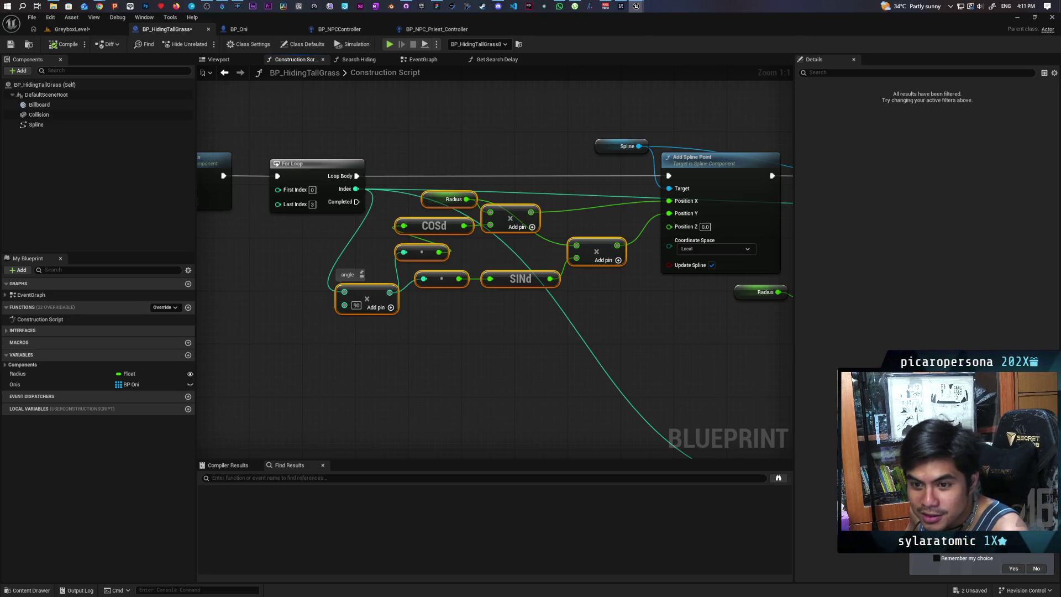
pyautogui.click(683, 382)
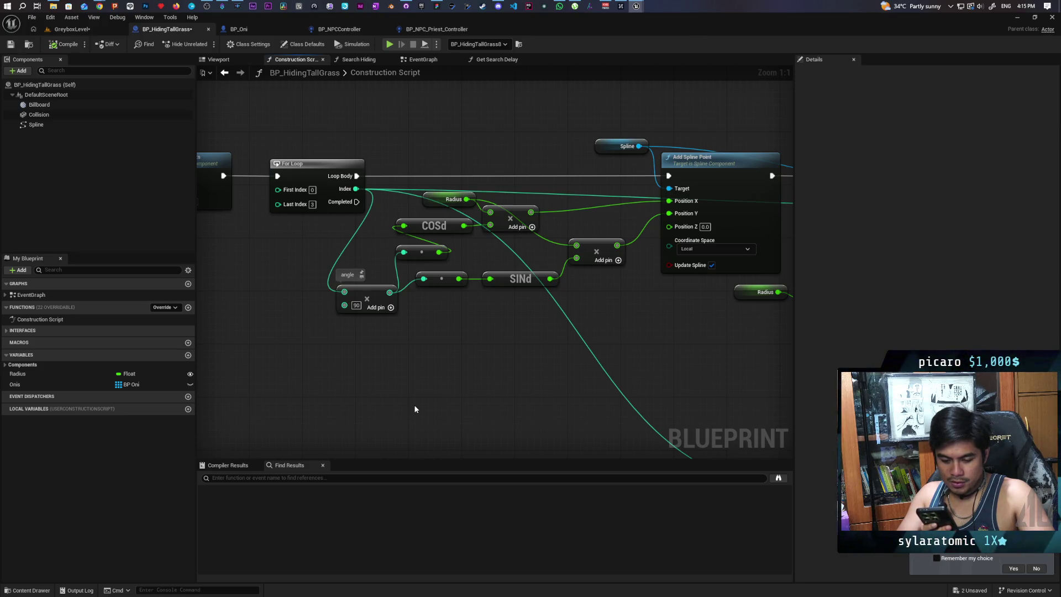
# Leave the For Loop 0–3 adding spline points at Radius×COSd/SINd of index×90 in place
pyautogui.moveTo(1028, 4)
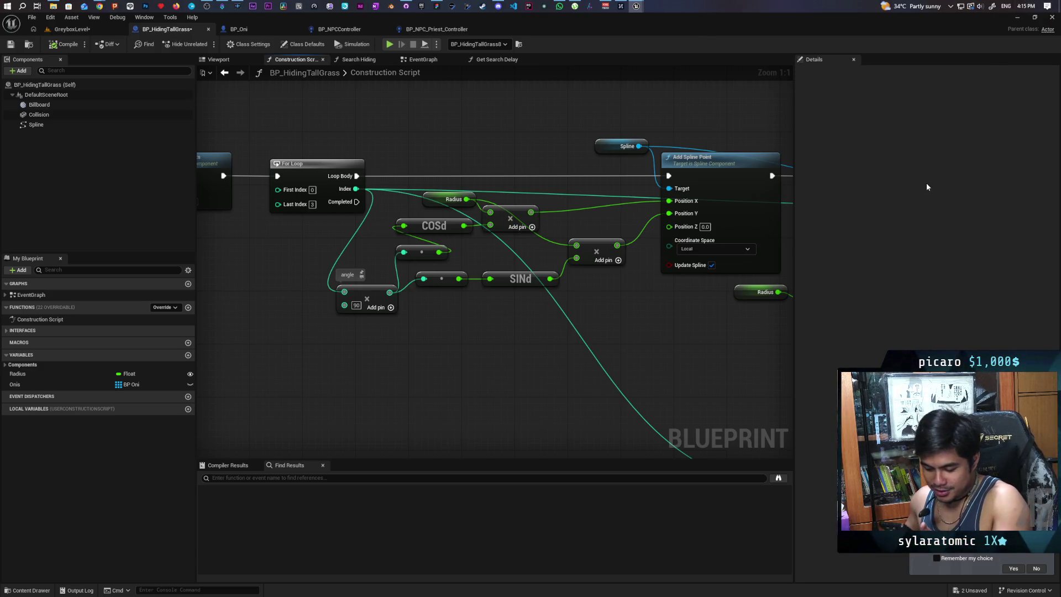
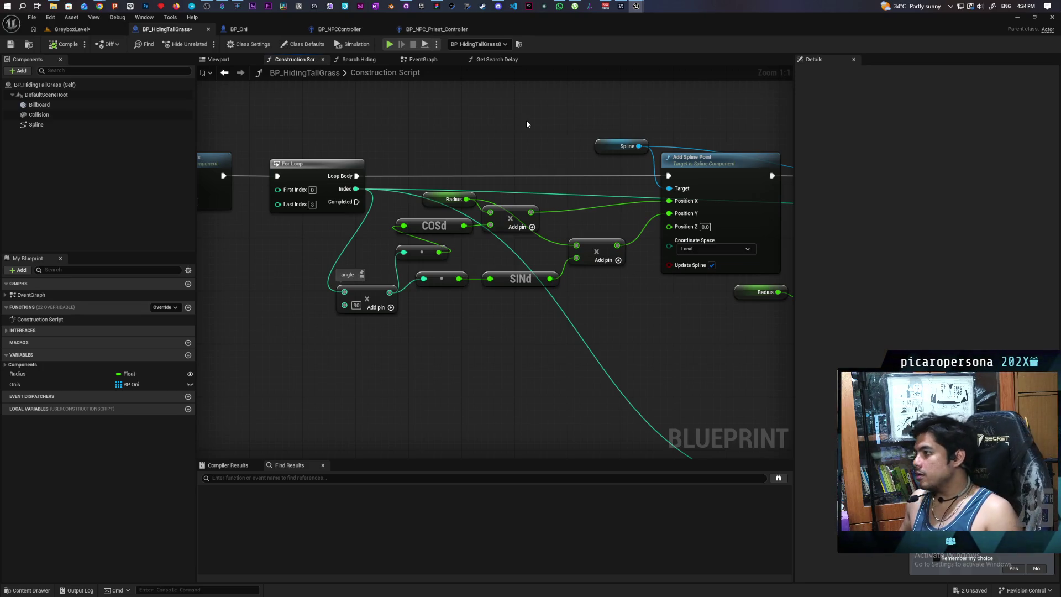
# Bring up the Chrome window showing Google AI Mode's answer about spline tangent length
pyautogui.moveTo(100, 6)
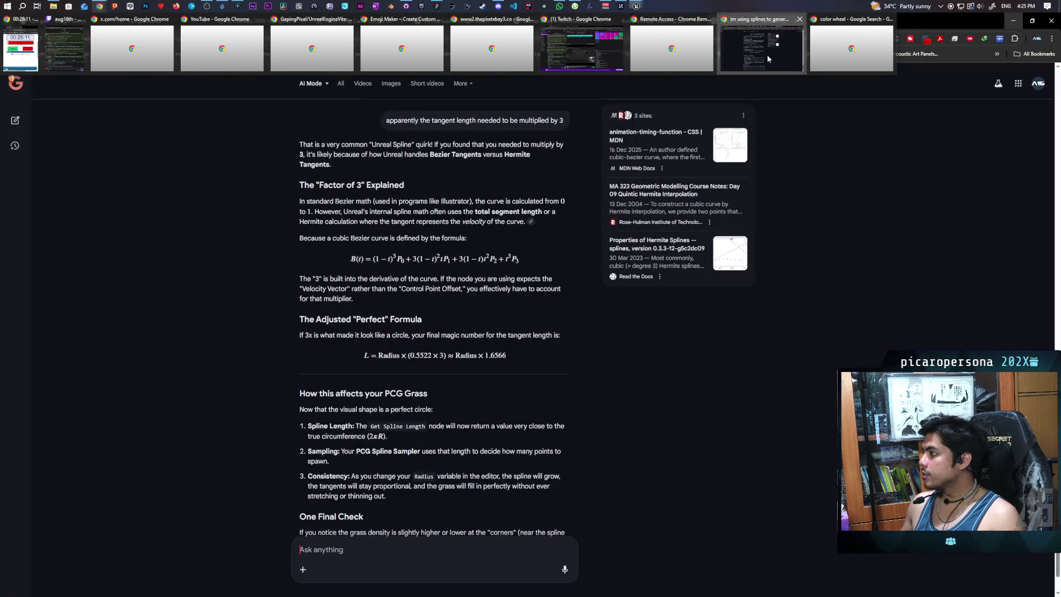
pyautogui.click(767, 55)
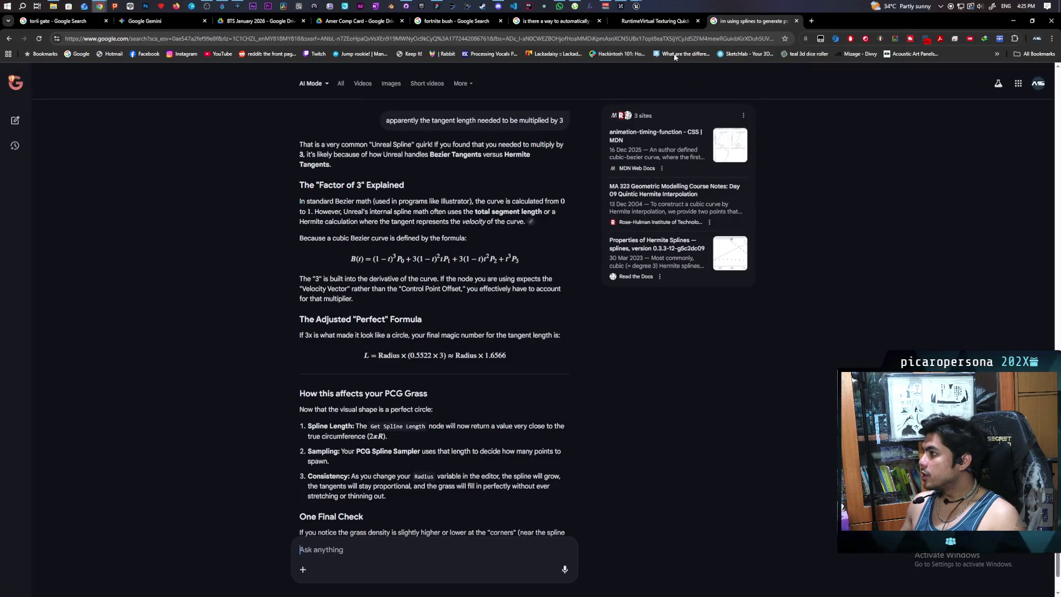
# Load the MIT App Inventor home page (appinventor.mit.edu) in a second Chrome window
pyautogui.moveTo(100, 6)
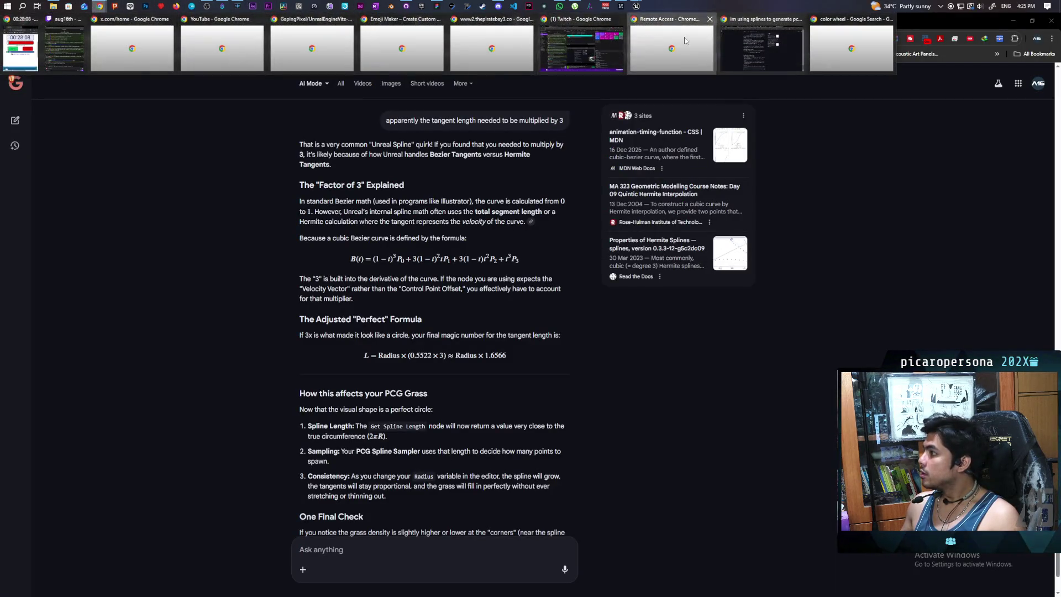
pyautogui.click(685, 42)
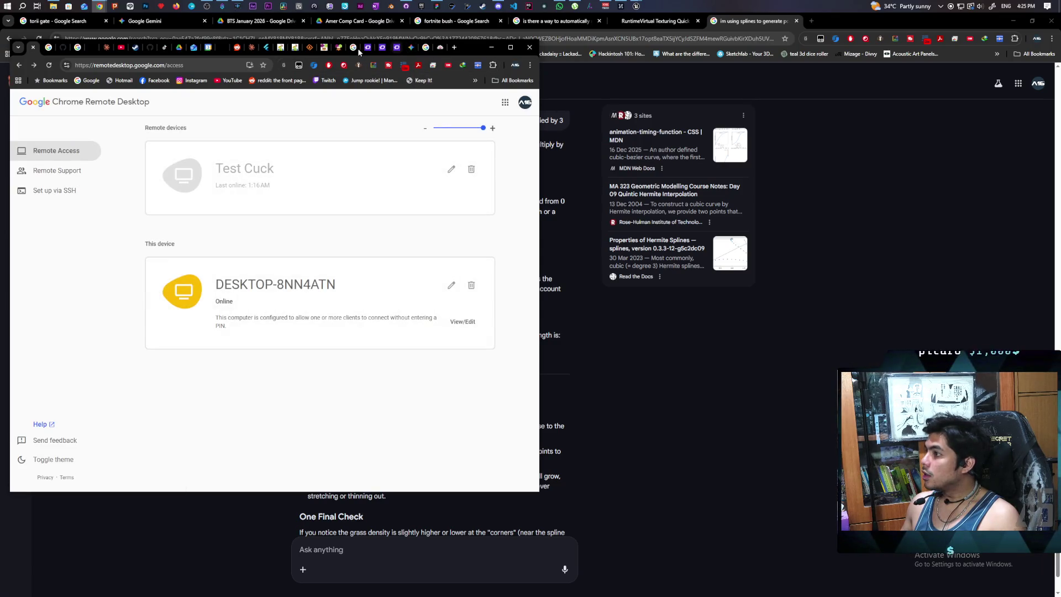
pyautogui.click(340, 48)
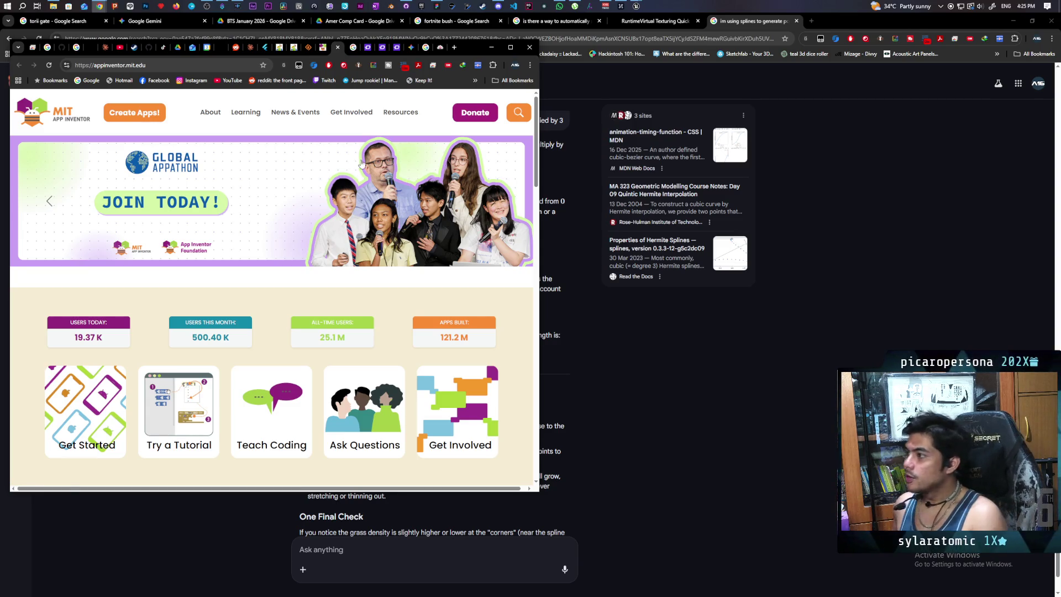
pyautogui.click(321, 51)
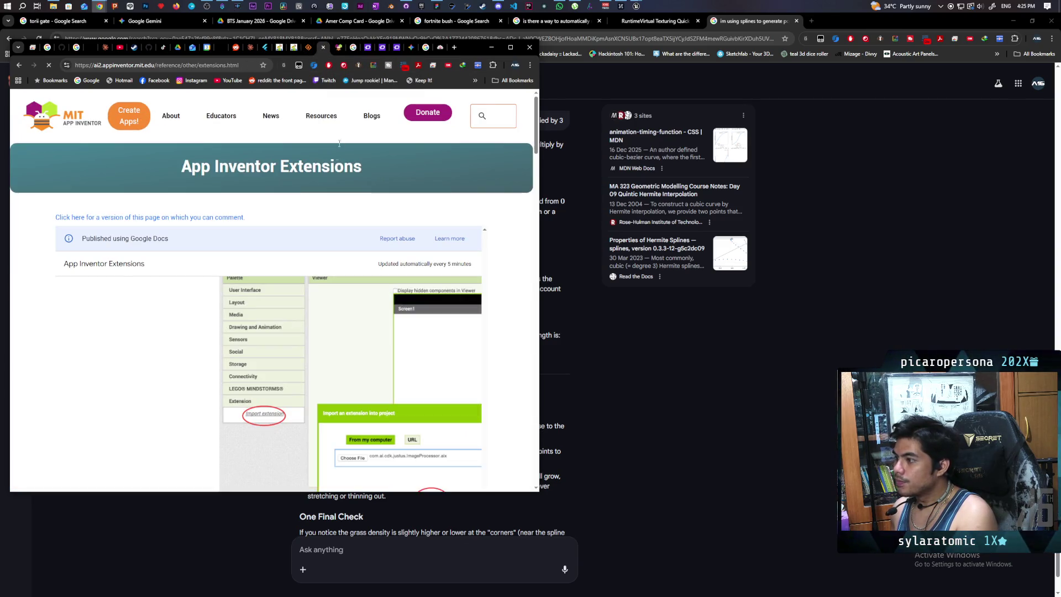
pyautogui.click(338, 48)
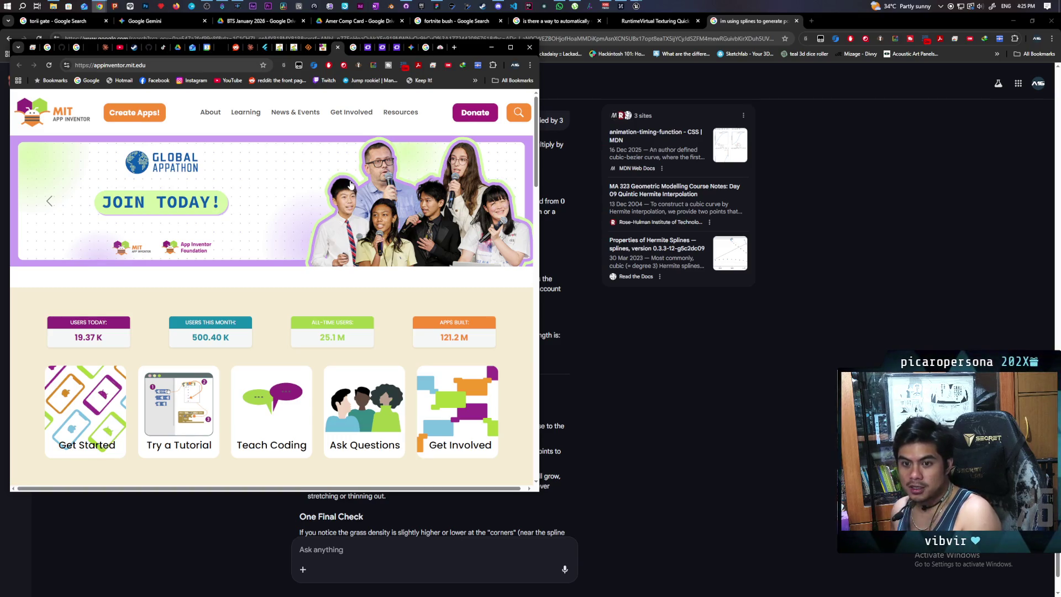
pyautogui.click(490, 47)
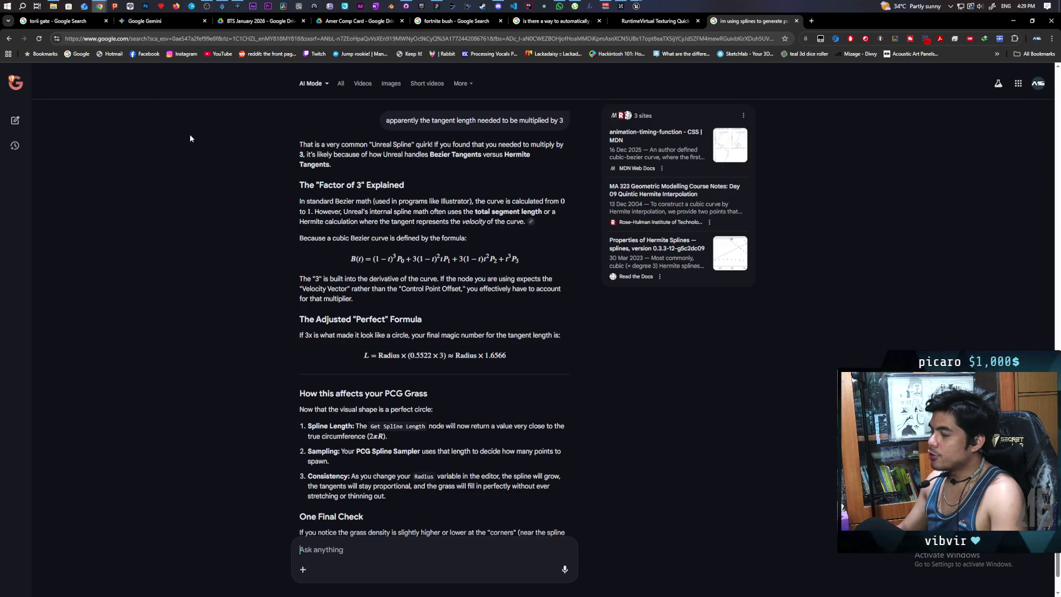
pyautogui.click(437, 6)
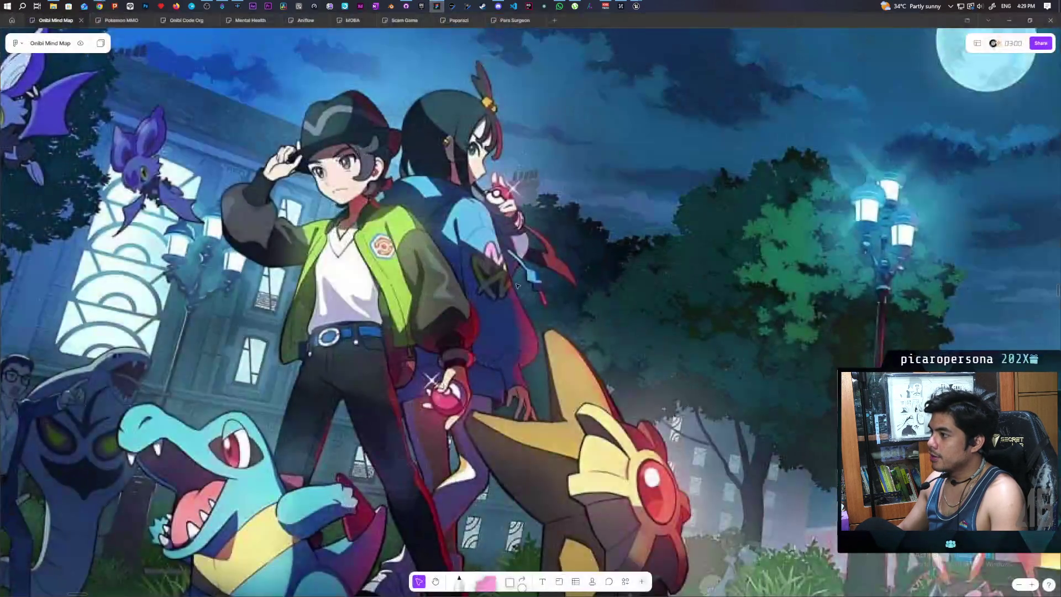
pyautogui.scroll(-10, 522, 311)
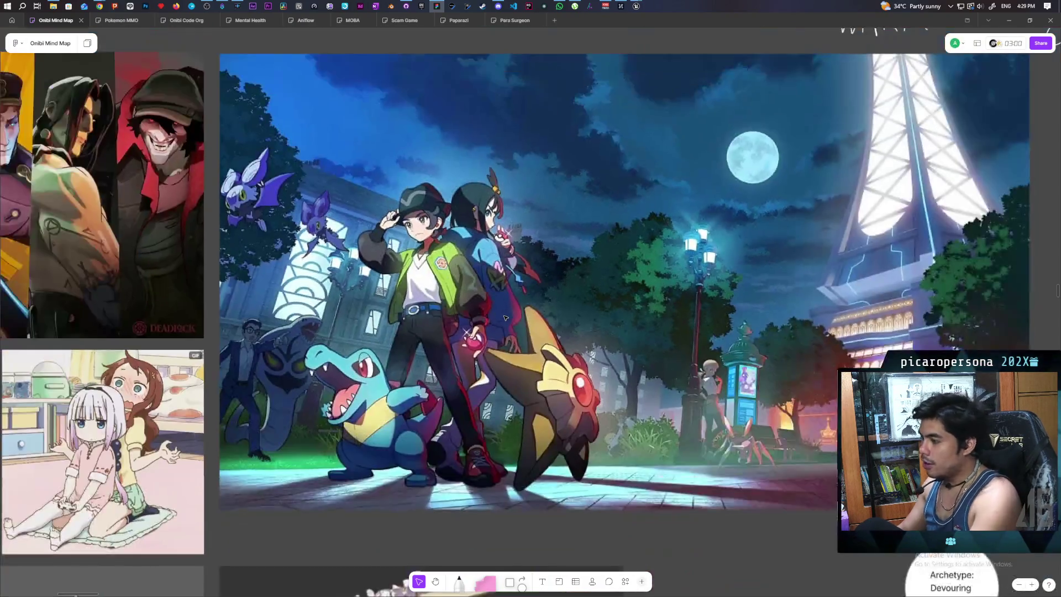
pyautogui.hscroll(-5, 509, 304)
pyautogui.scroll(2, 508, 304)
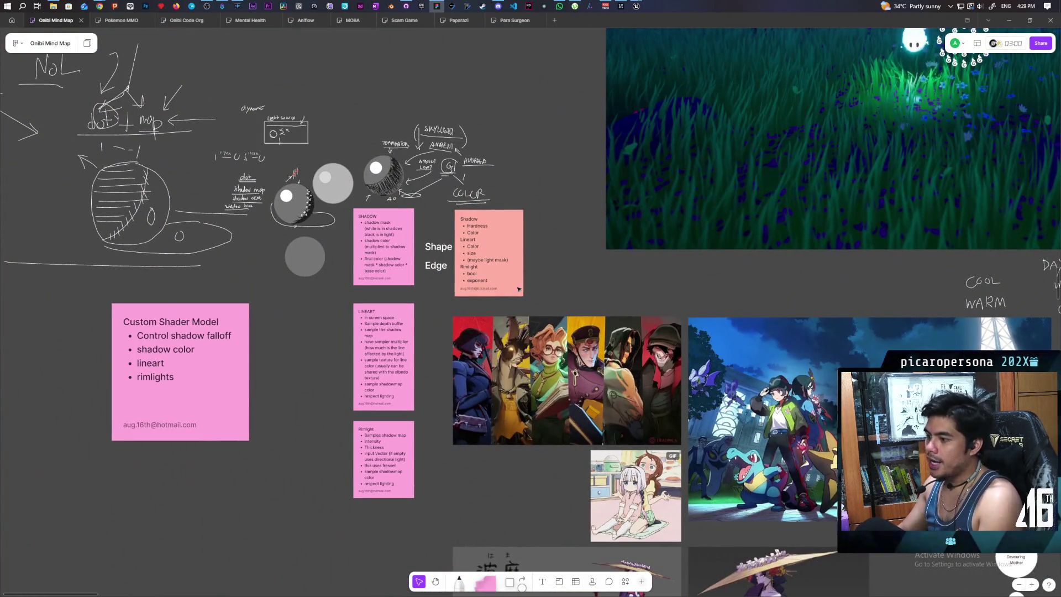
pyautogui.moveTo(142, 507); pyautogui.dragTo(552, 243)
pyautogui.moveTo(182, 544)
pyautogui.mouseDown()
pyautogui.moveTo(521, 205)
pyautogui.moveTo(524, 283)
pyautogui.mouseUp()
pyautogui.click(731, 288)
pyautogui.moveTo(118, 531); pyautogui.dragTo(680, 208)
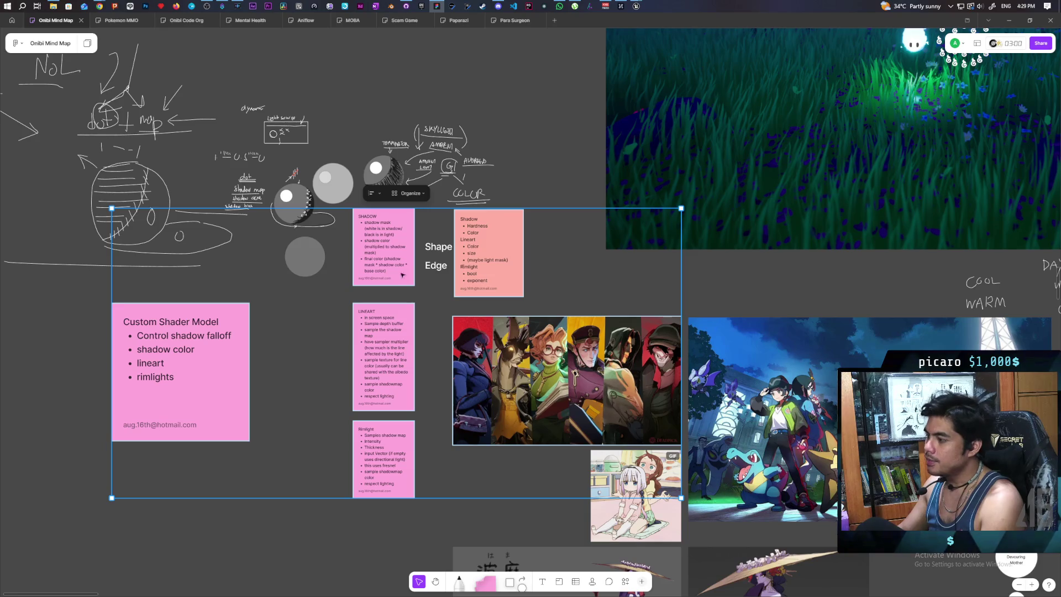
pyautogui.click(739, 289)
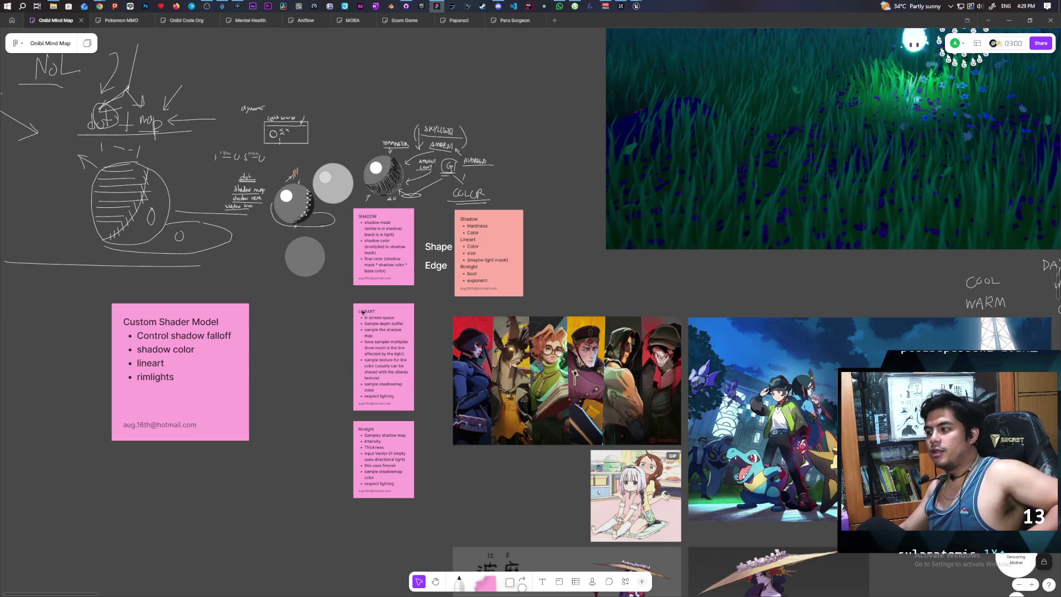
pyautogui.moveTo(177, 539)
pyautogui.mouseDown()
pyautogui.moveTo(376, 516)
pyautogui.moveTo(493, 284)
pyautogui.moveTo(383, 287)
pyautogui.mouseUp()
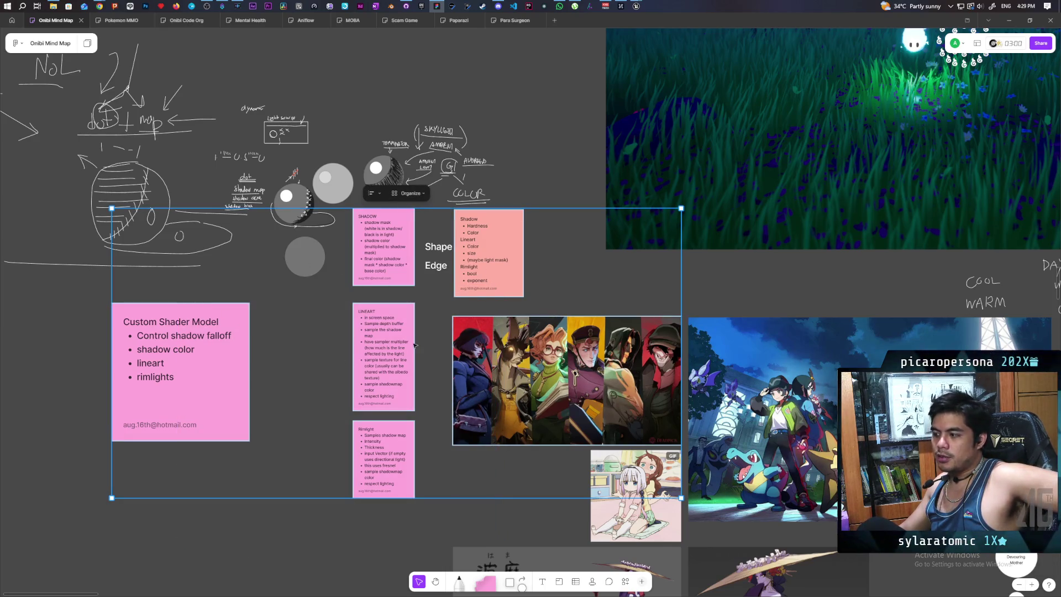
pyautogui.click(311, 524)
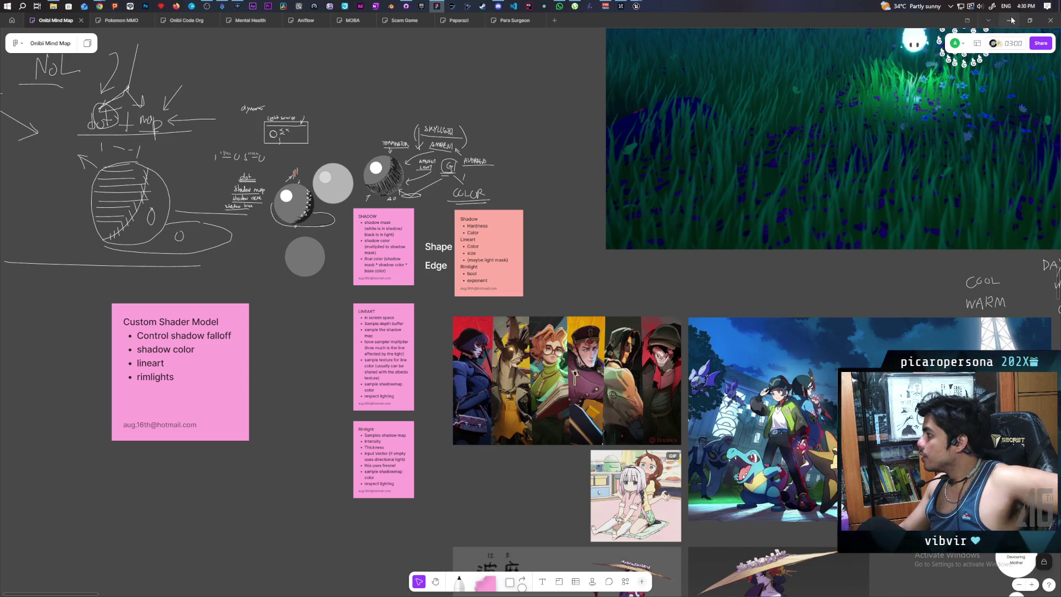
pyautogui.hotkey('alt', 'Tab')
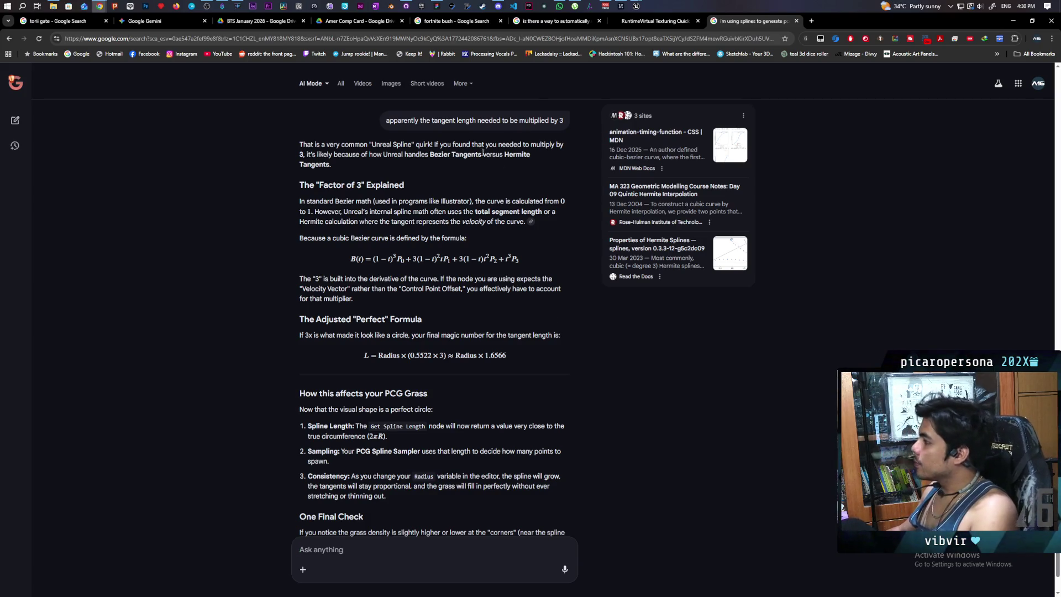
# Switch back to the 'Paparazi - Unreal Editor' window with the BP_HidingTallGrass construction script
pyautogui.moveTo(636, 6)
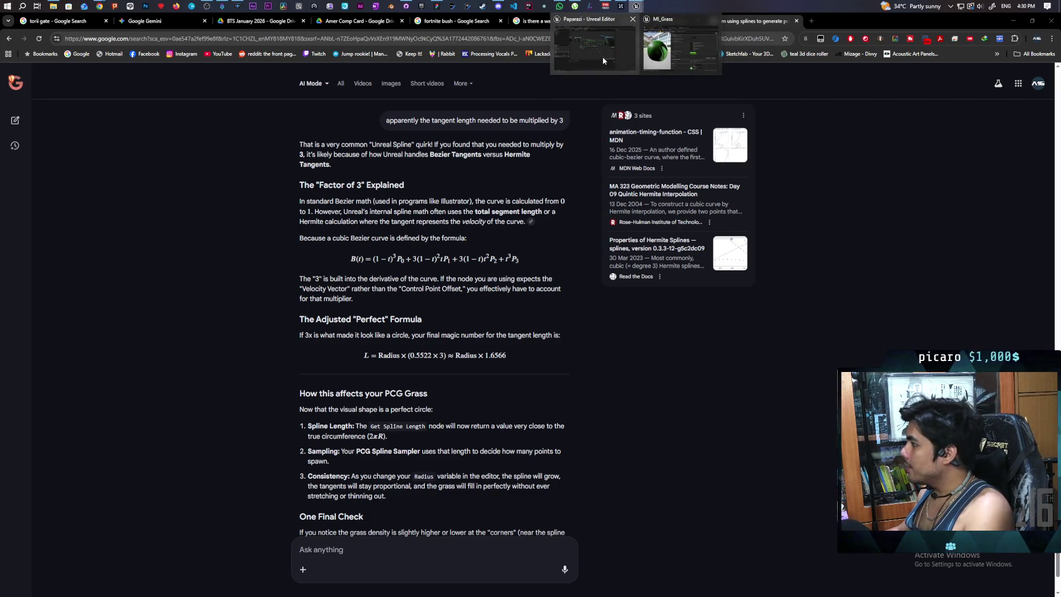
pyautogui.click(602, 57)
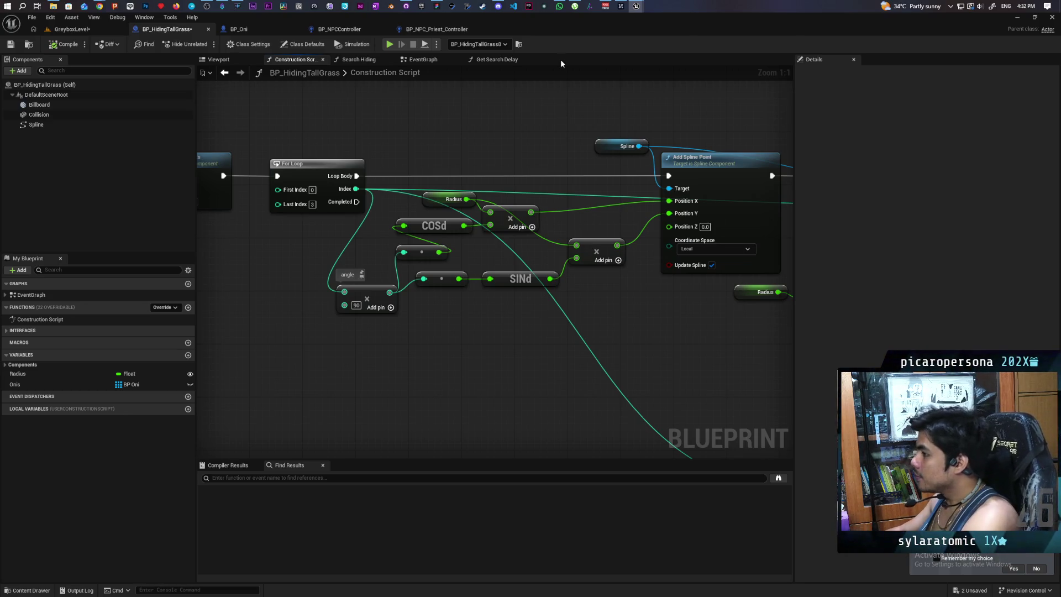
# Look over the BP_HidingTallGrass construction script, then return to the GreyboxLevel map
pyautogui.scroll(-4, 573, 128)
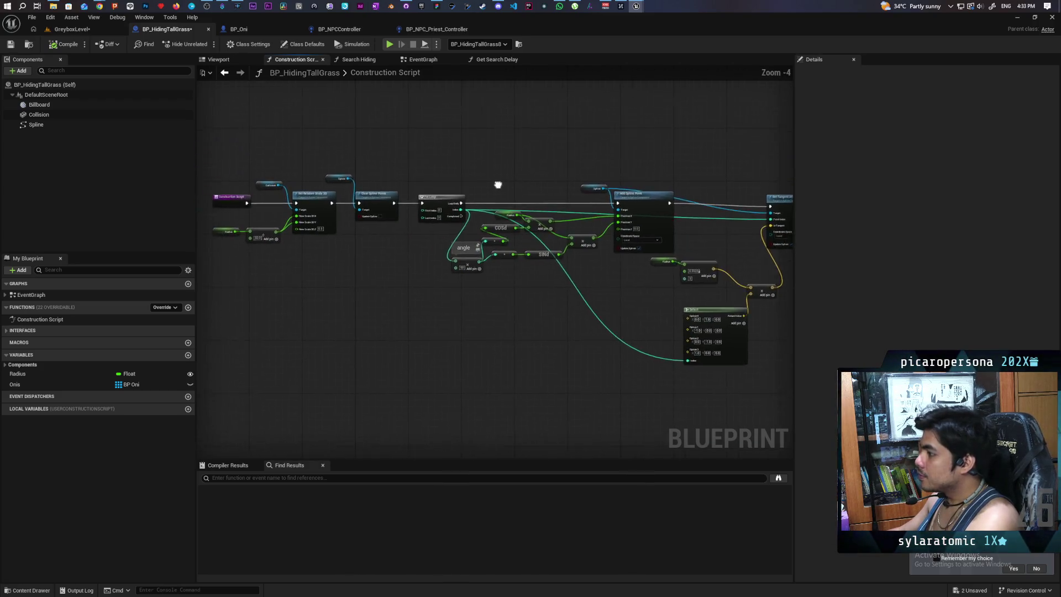
pyautogui.scroll(2, 645, 326)
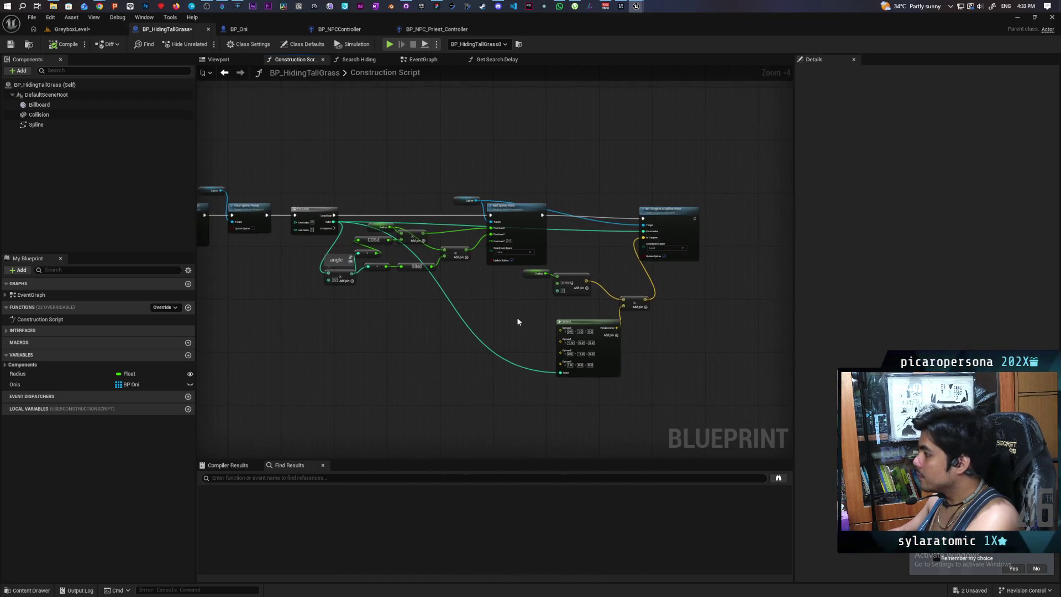
pyautogui.scroll(-2, 576, 291)
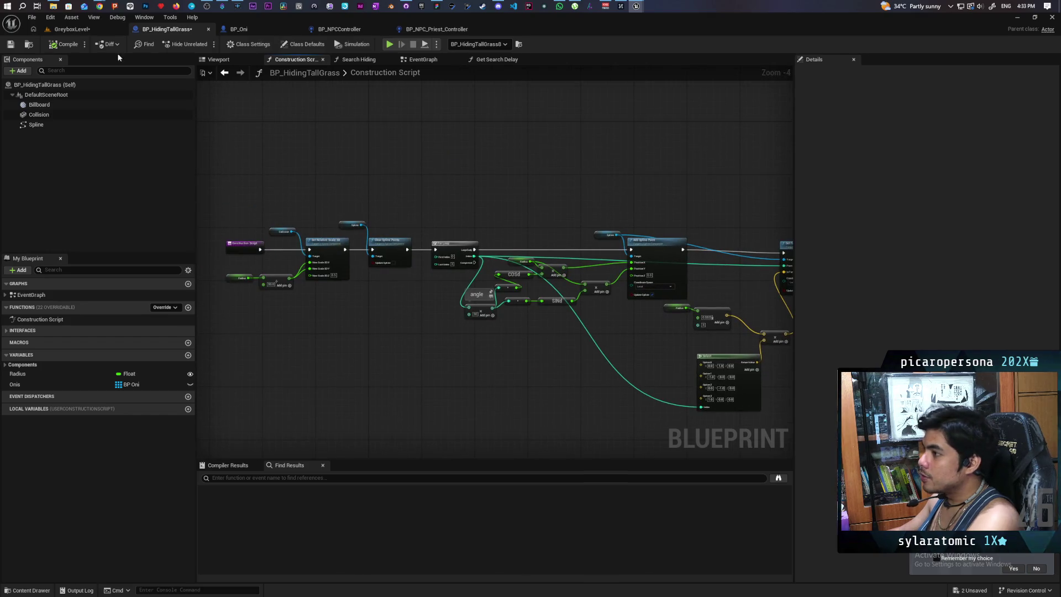
pyautogui.click(72, 29)
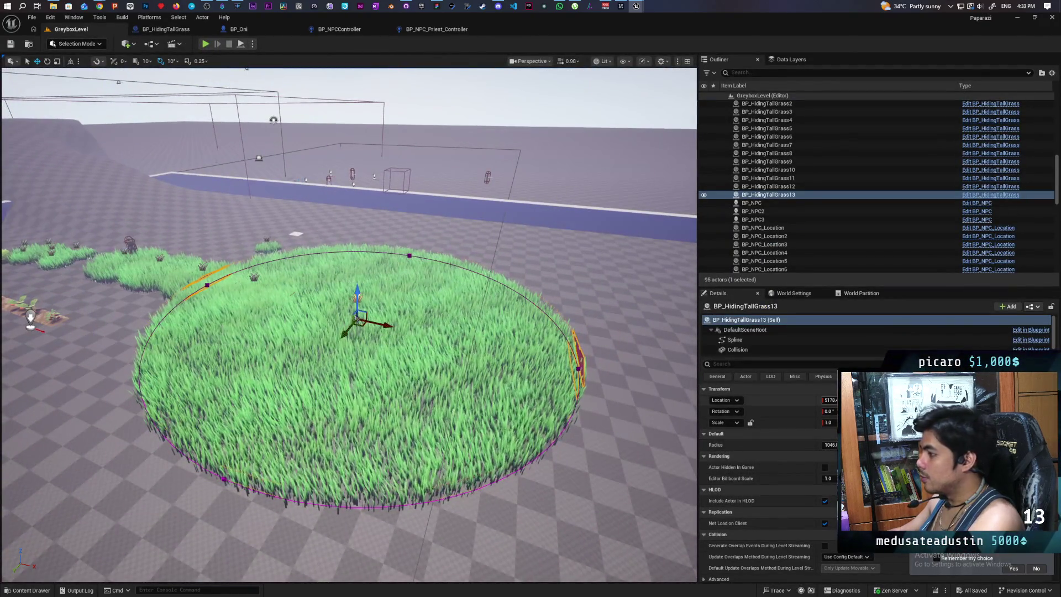
# Reduce BP_HidingTallGrass13's Radius from 1046 to 538.4 and frame the grass patch in view
pyautogui.moveTo(829, 444); pyautogui.dragTo(763, 444)
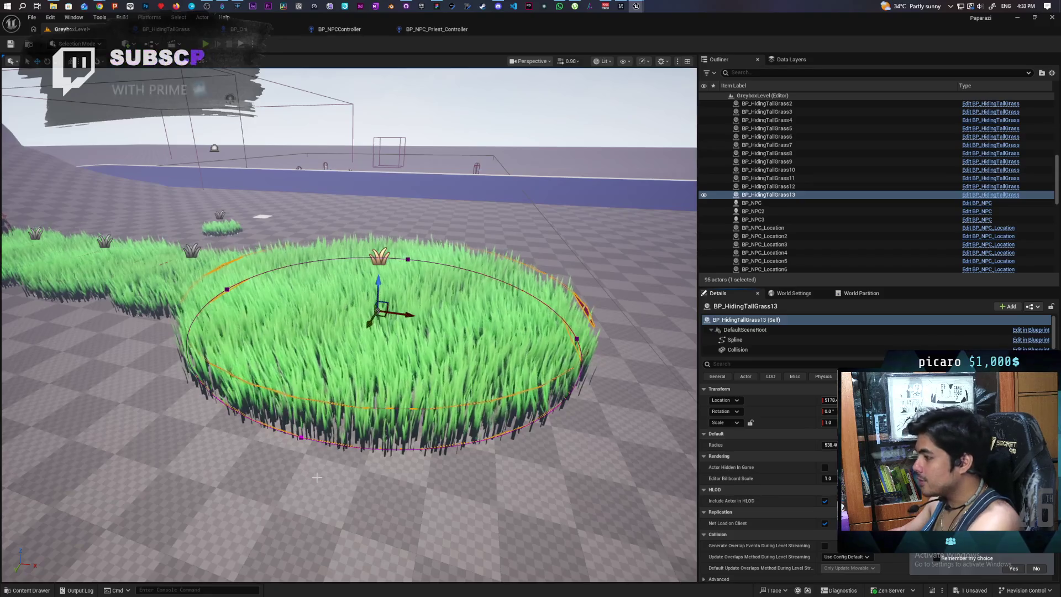
pyautogui.moveTo(317, 477)
pyautogui.mouseDown()
pyautogui.moveTo(296, 437)
pyautogui.moveTo(307, 489)
pyautogui.moveTo(285, 389)
pyautogui.moveTo(295, 445)
pyautogui.mouseUp()
pyautogui.press('f')
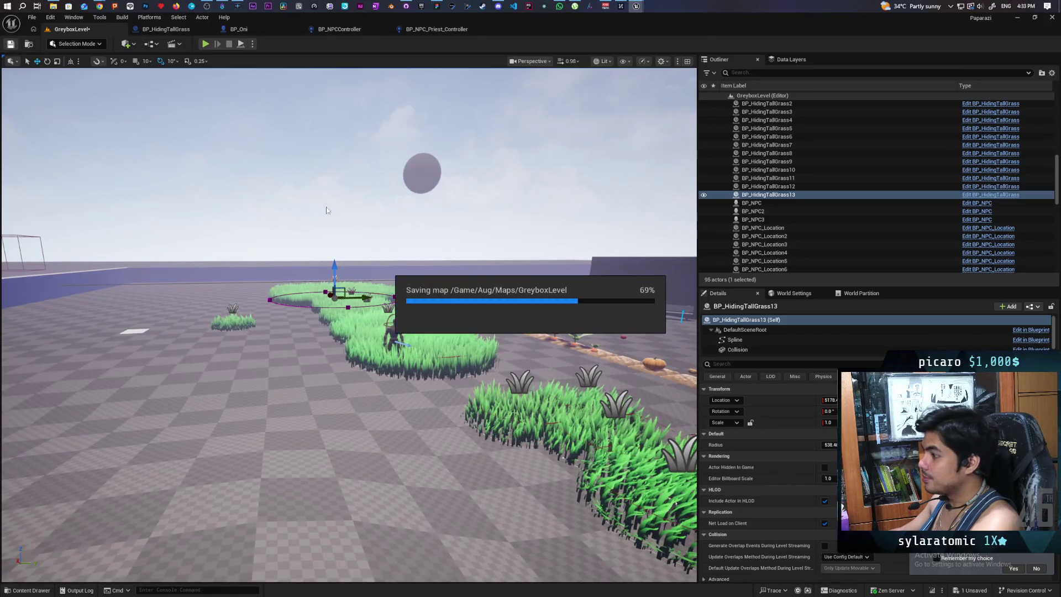
# Start a Play In Editor session of GreyboxLevel
pyautogui.click(205, 44)
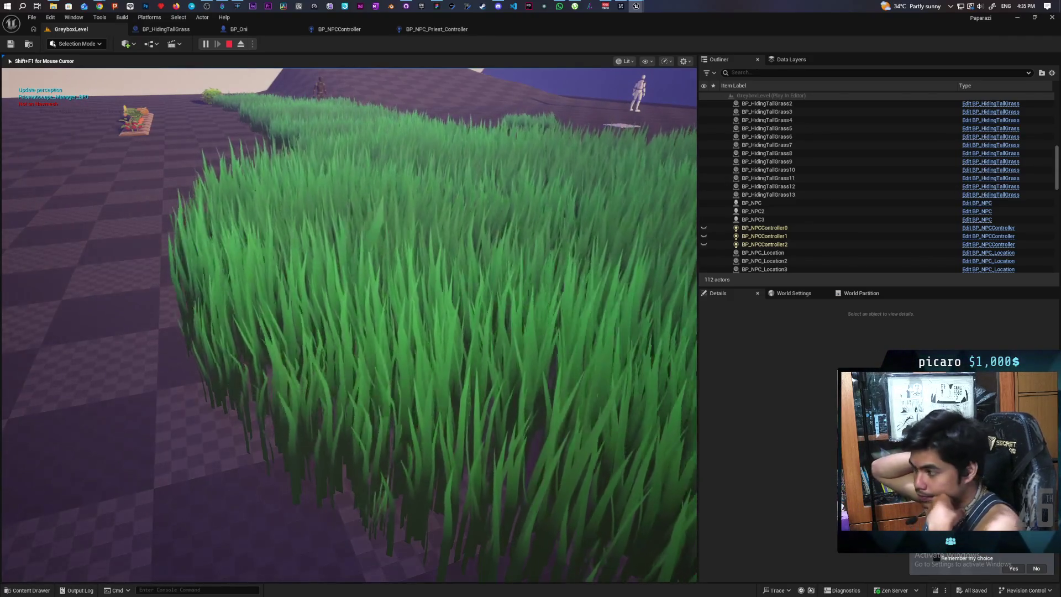
# Walk the character in and out of the first tall-grass patch
pyautogui.press('w')
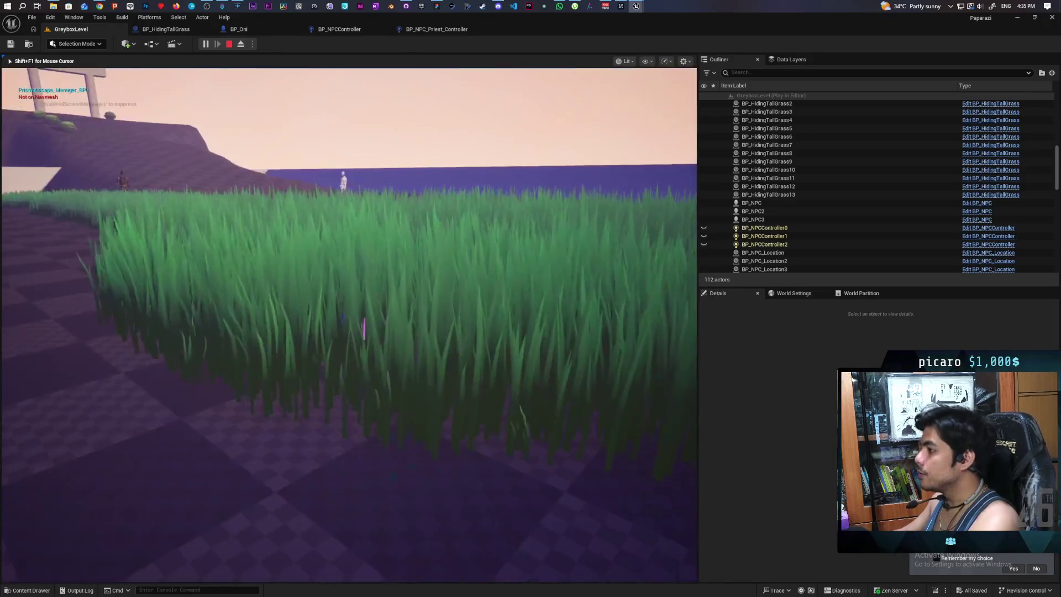
pyautogui.press('s')
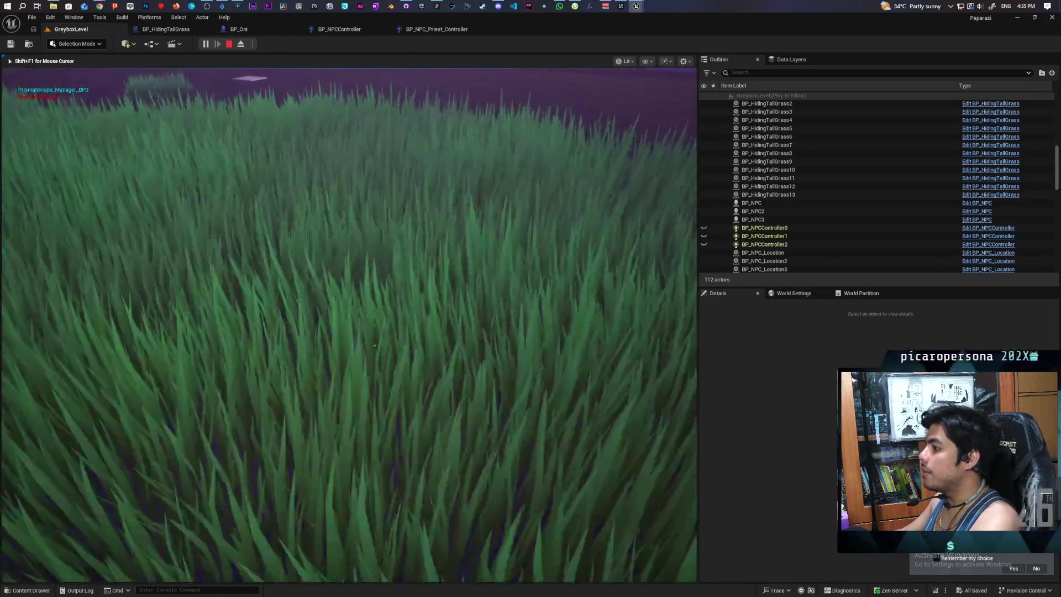
pyautogui.press('w')
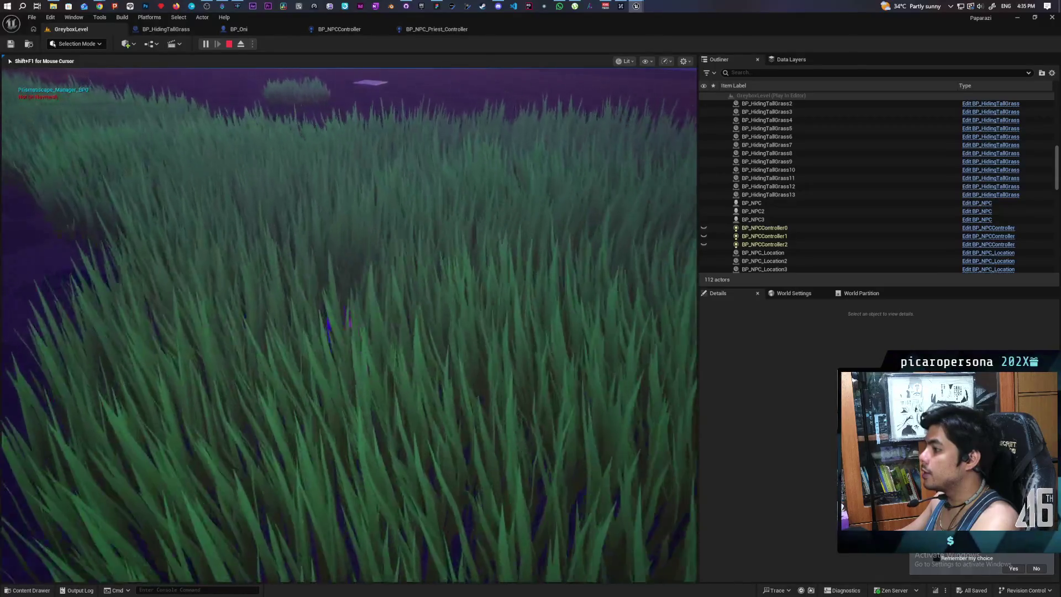
pyautogui.press('s')
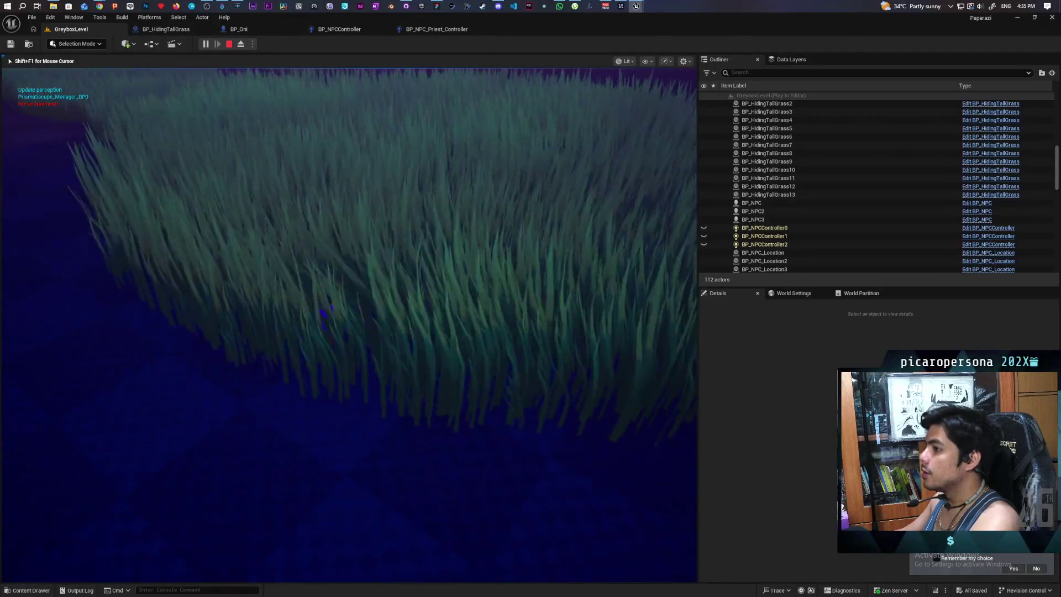
pyautogui.press('s')
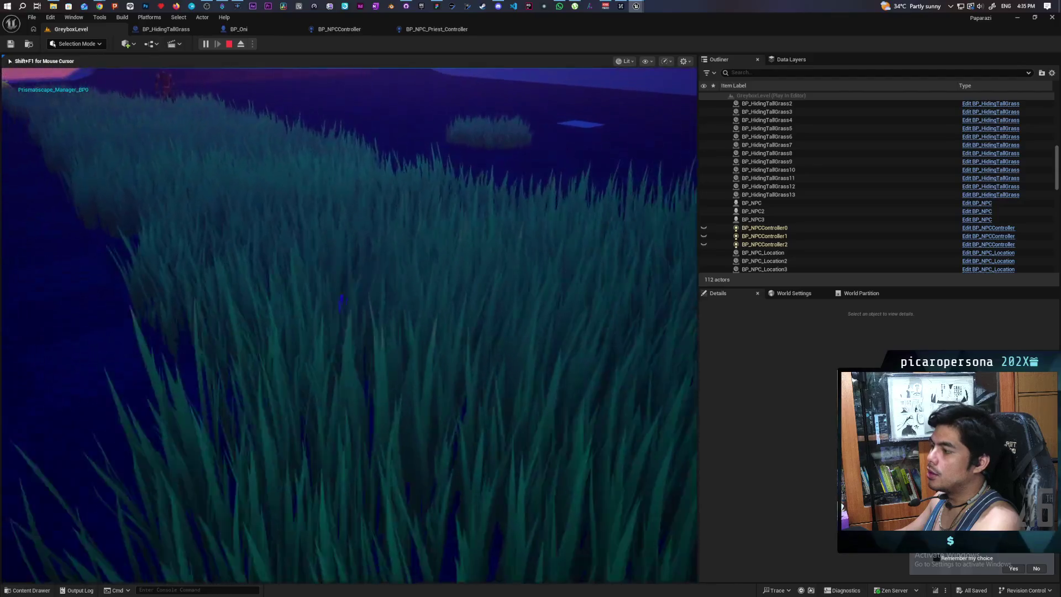
pyautogui.press('a')
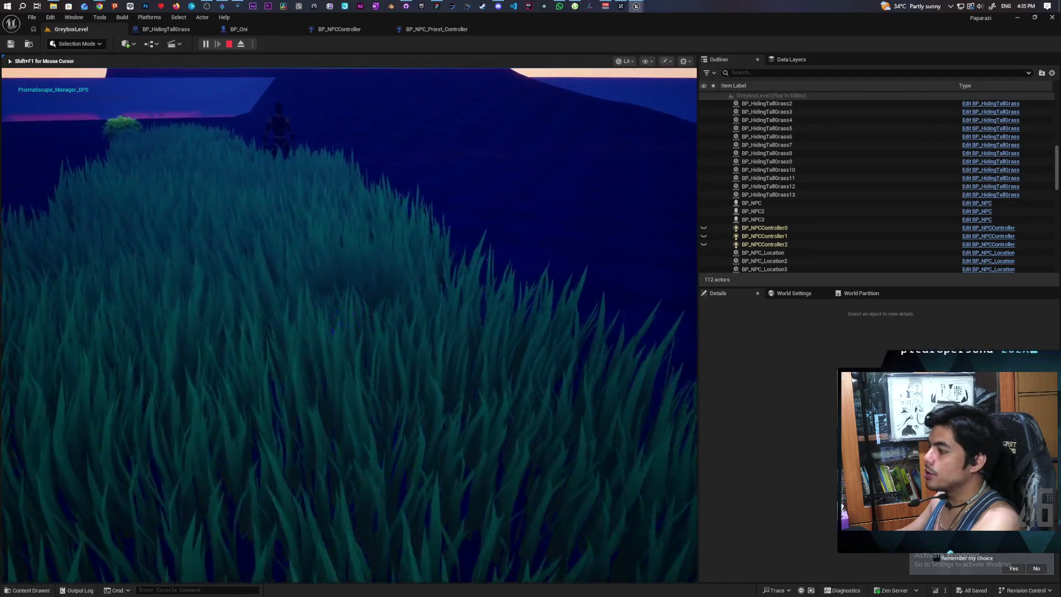
pyautogui.press('a')
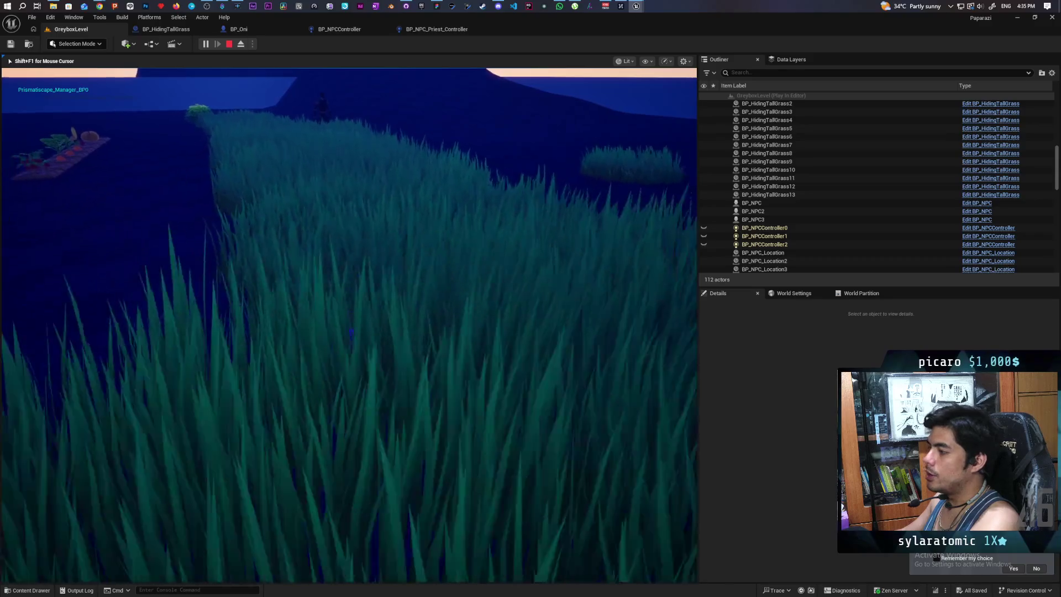
pyautogui.press('w')
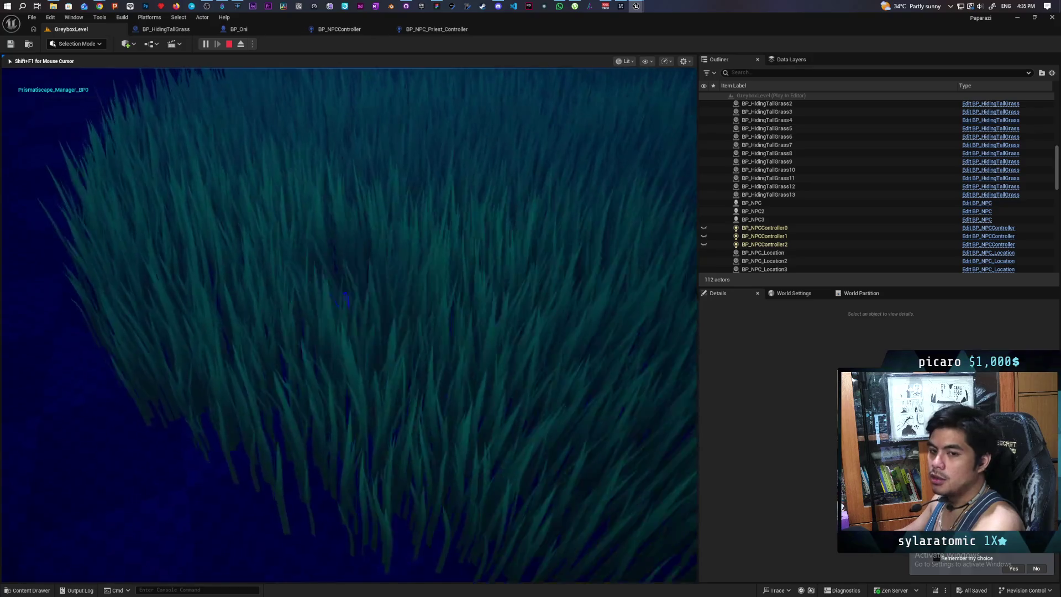
pyautogui.press('w')
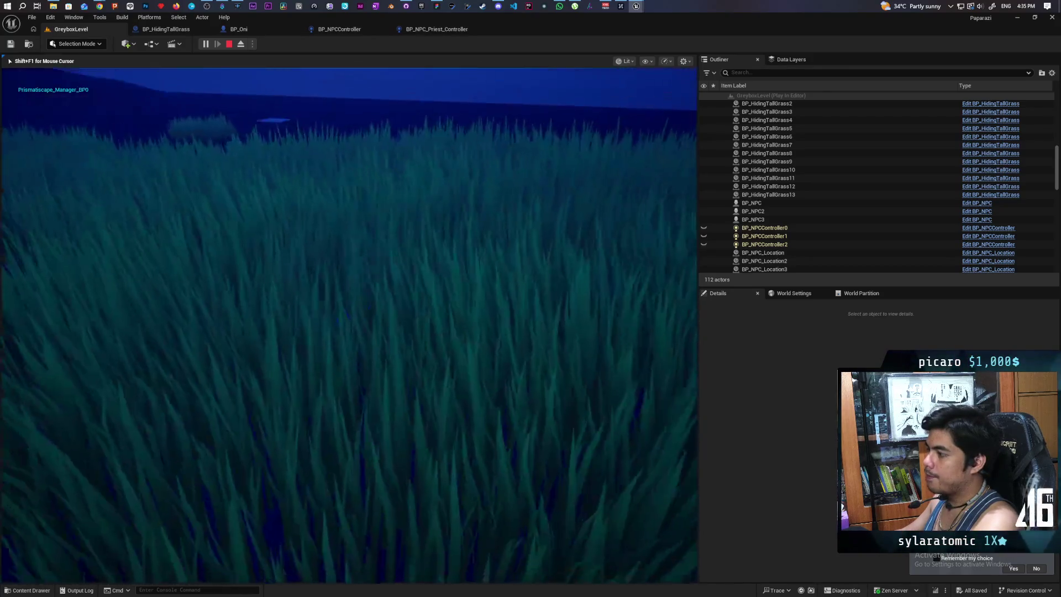
pyautogui.press('a')
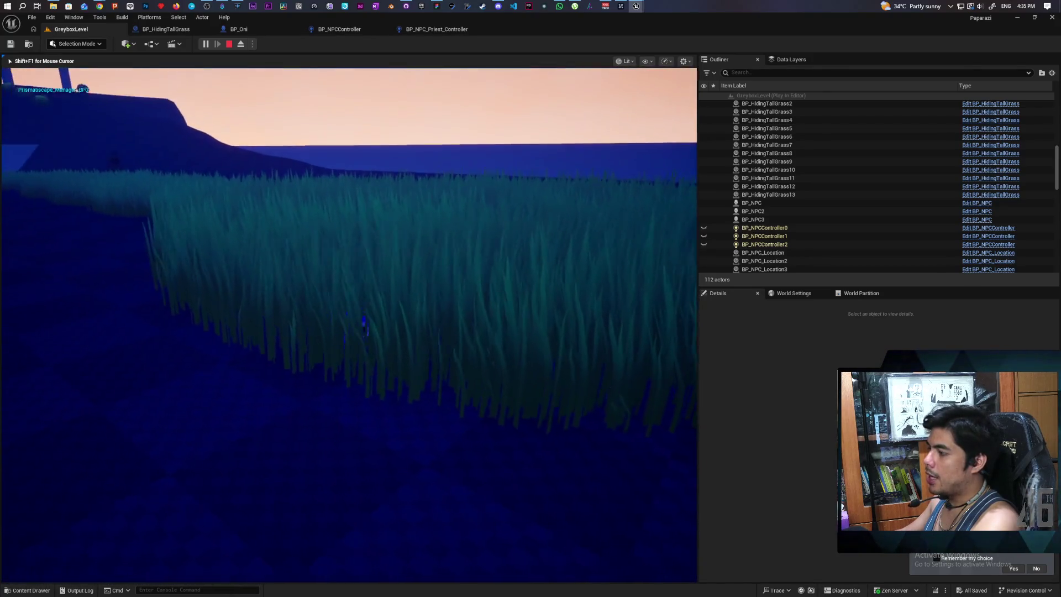
pyautogui.press('w')
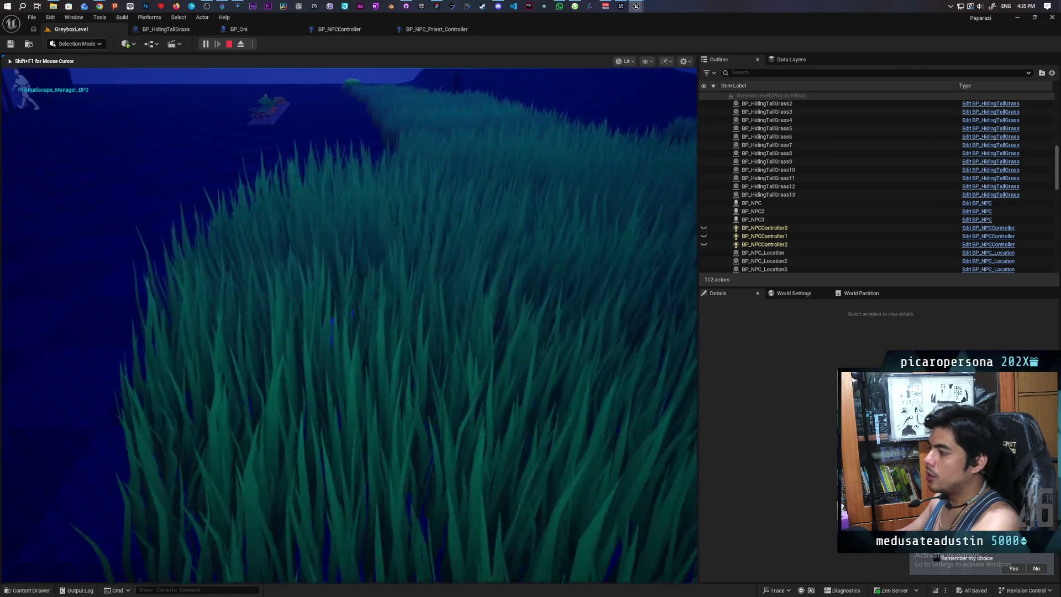
pyautogui.press('w')
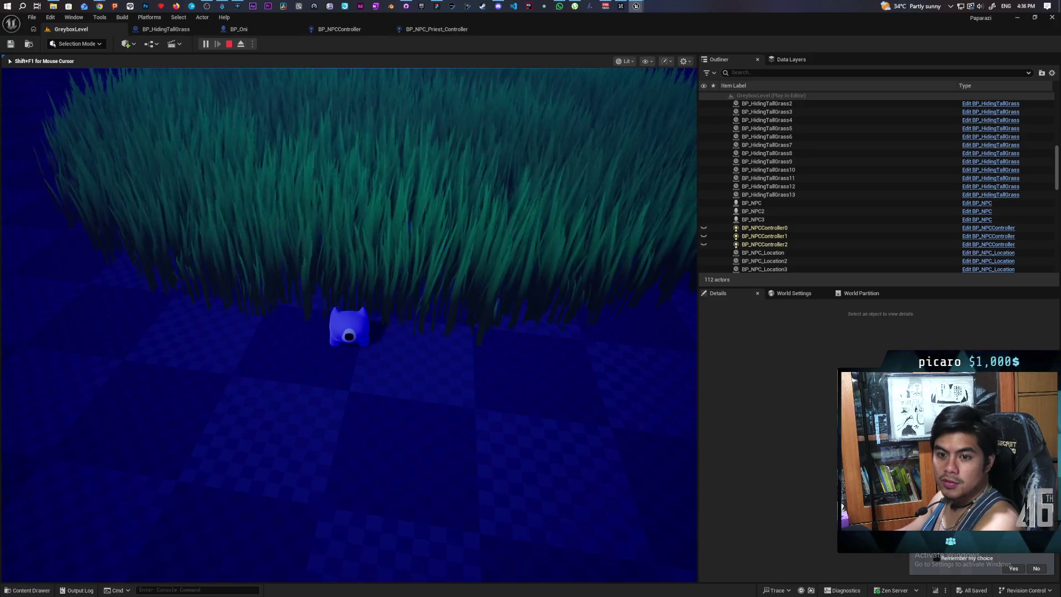
# Sneak through the grass patches toward the cliff and NPC, then end the play session
pyautogui.press('w')
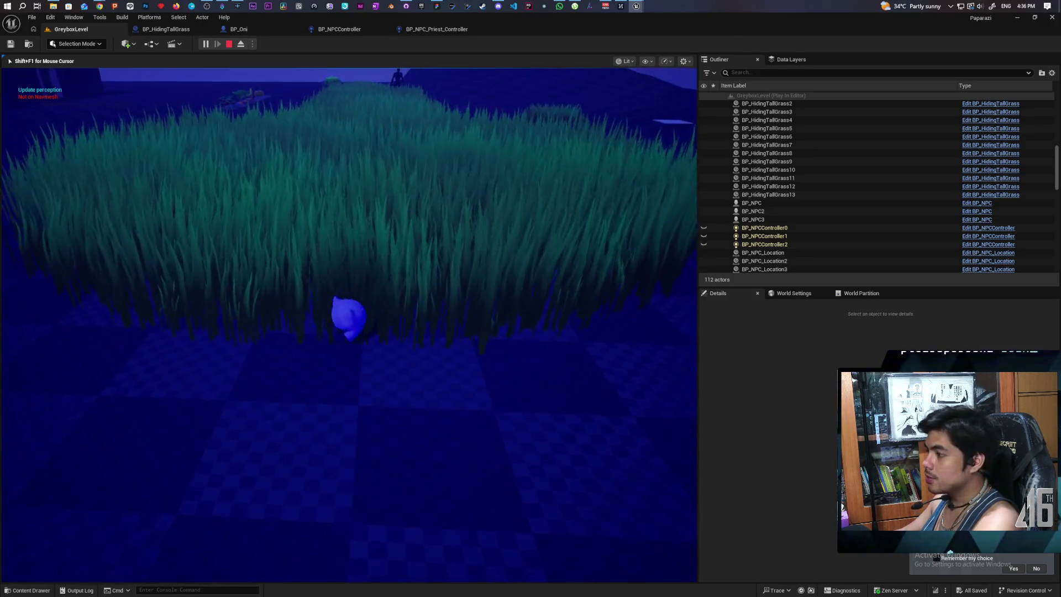
pyautogui.press('s')
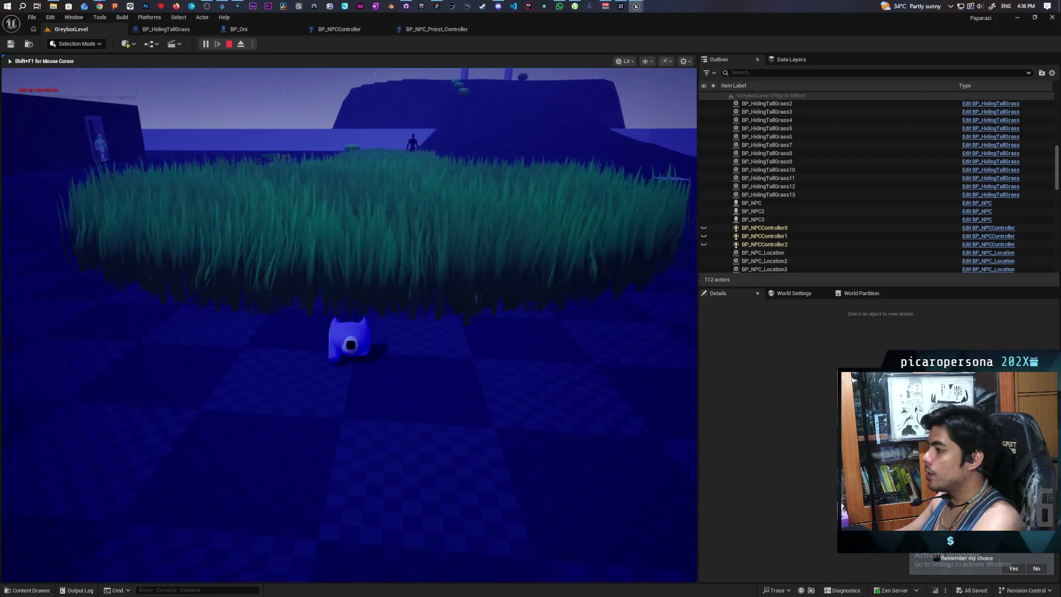
pyautogui.press('s')
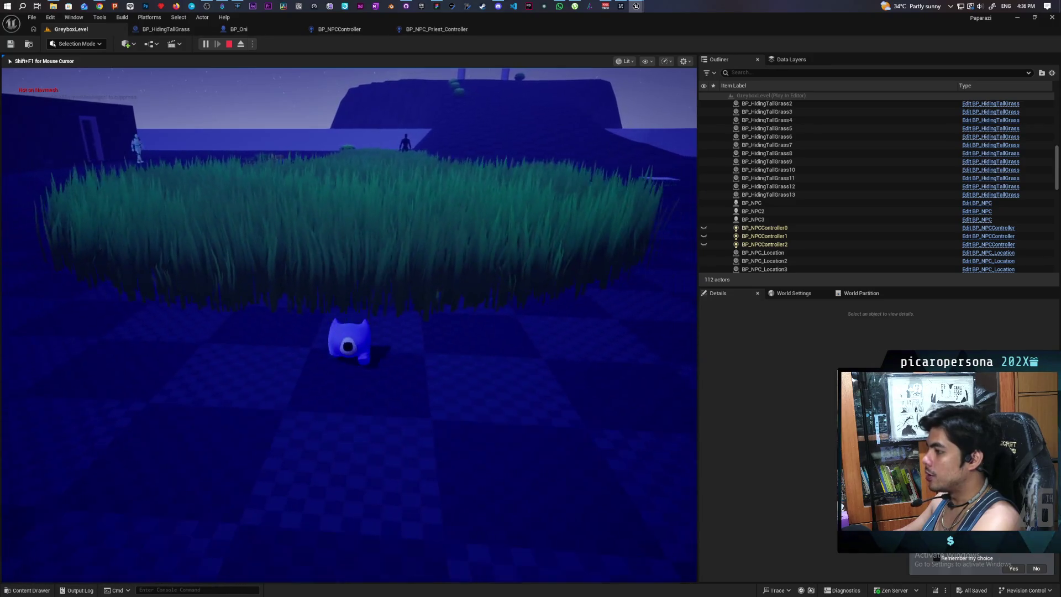
pyautogui.press('w')
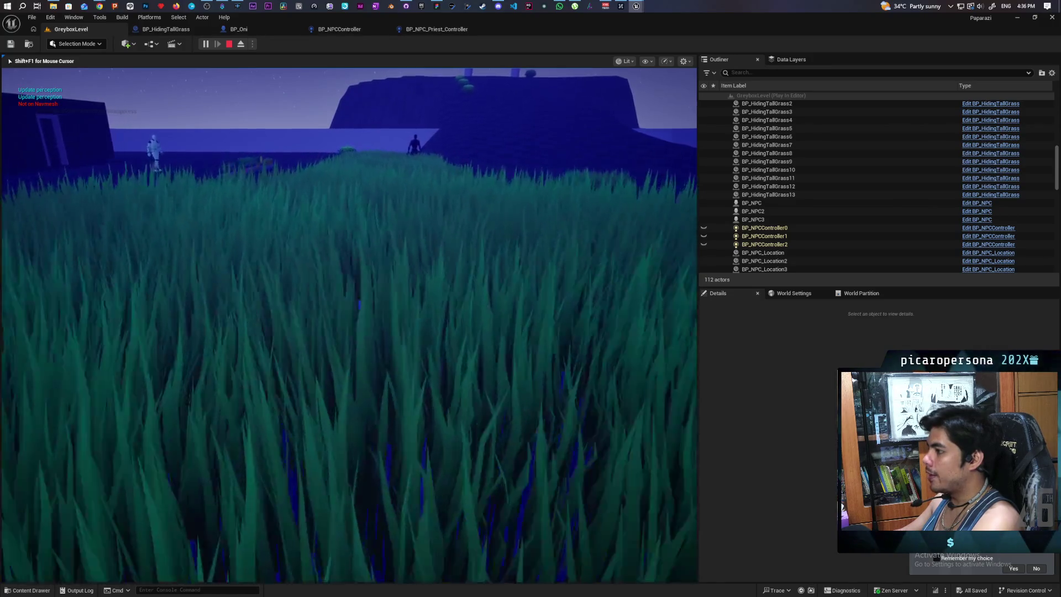
pyautogui.press('w')
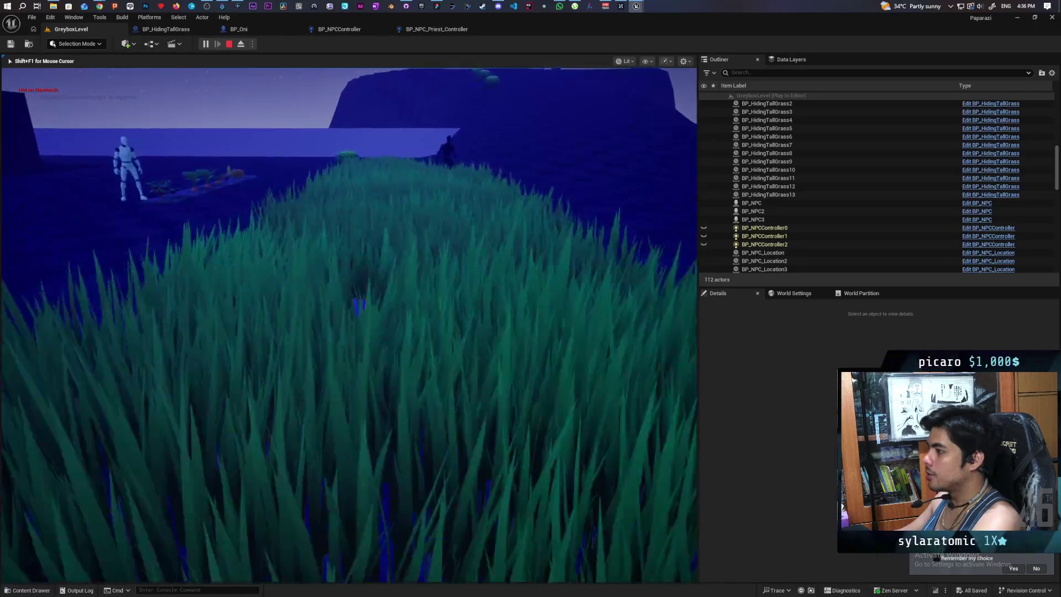
pyautogui.press('w')
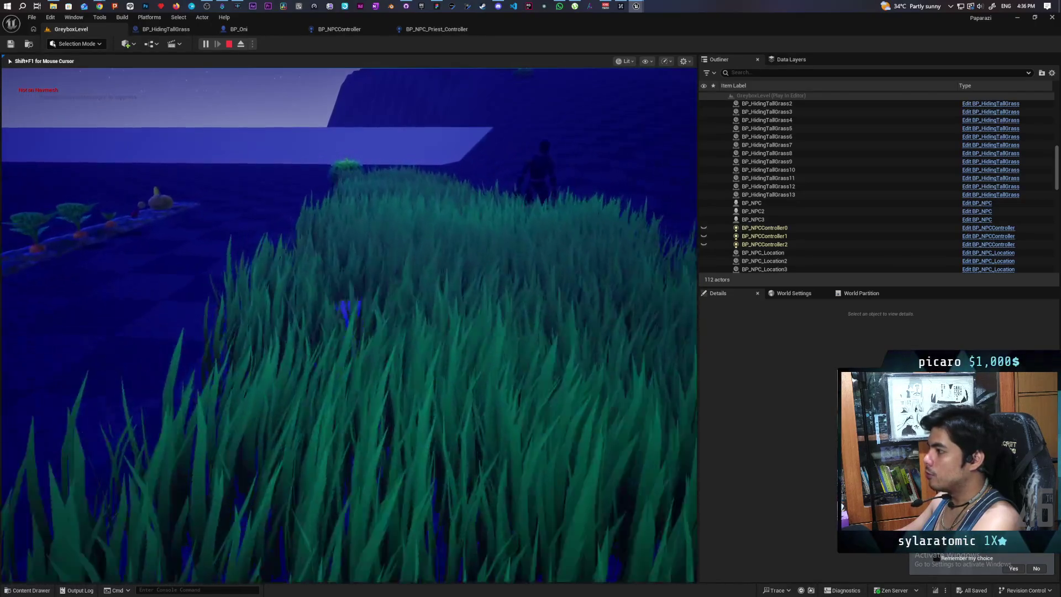
pyautogui.scroll(-5, 350, 325)
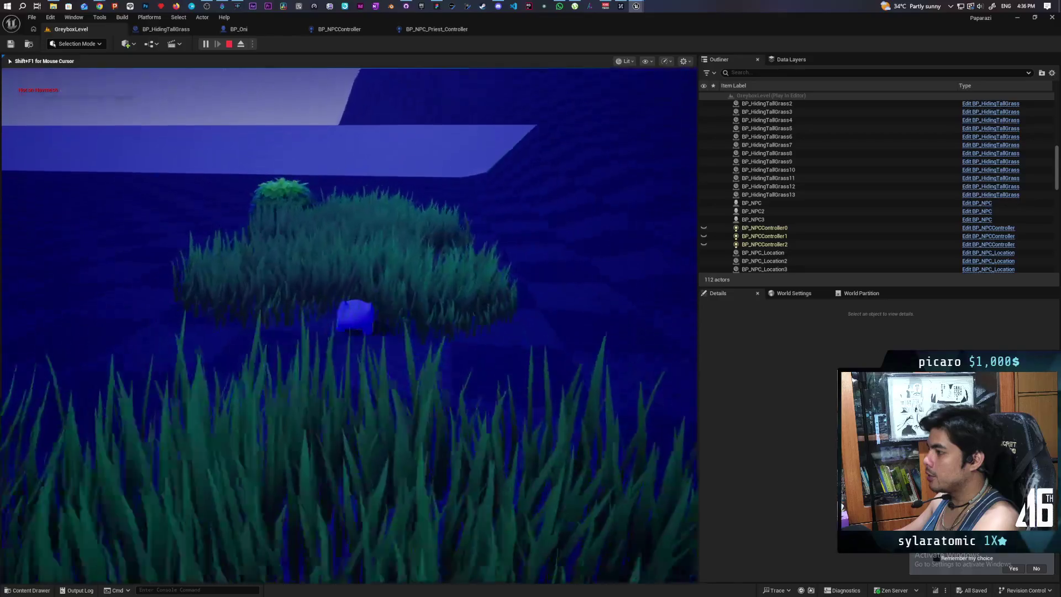
pyautogui.press('w')
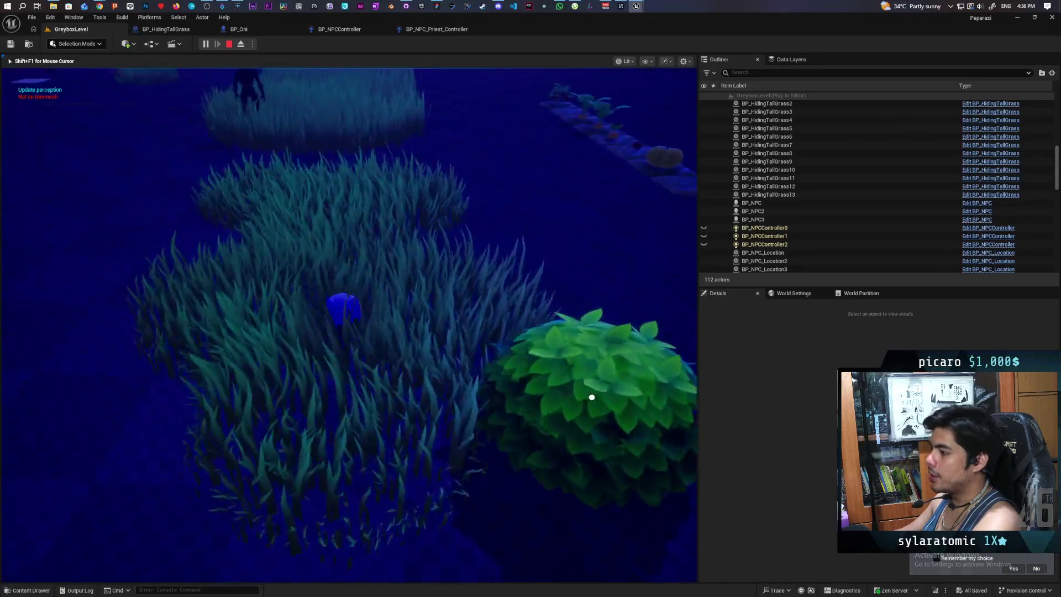
pyautogui.press('w')
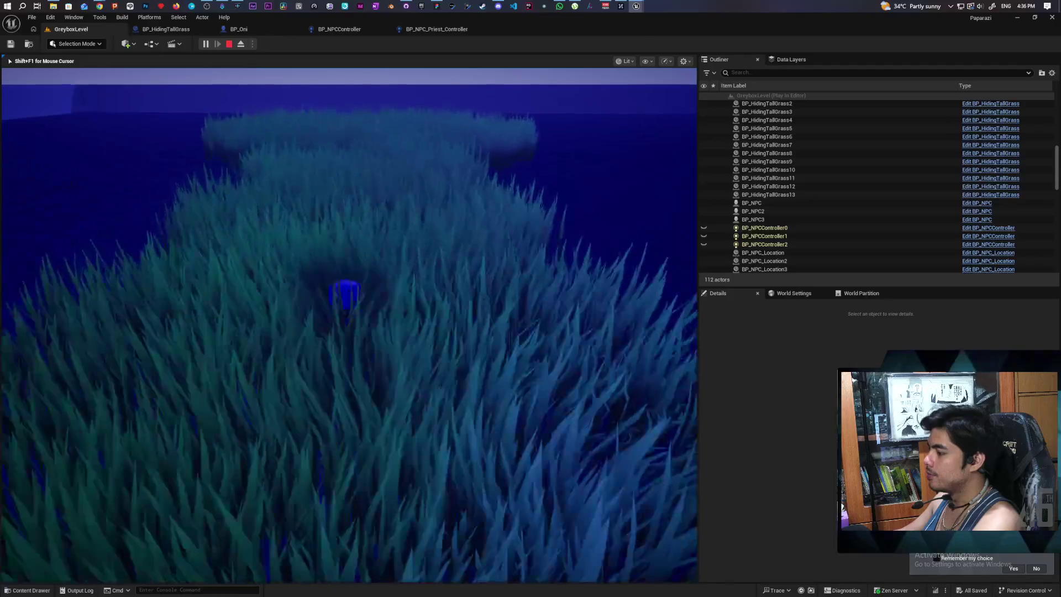
pyautogui.press('w')
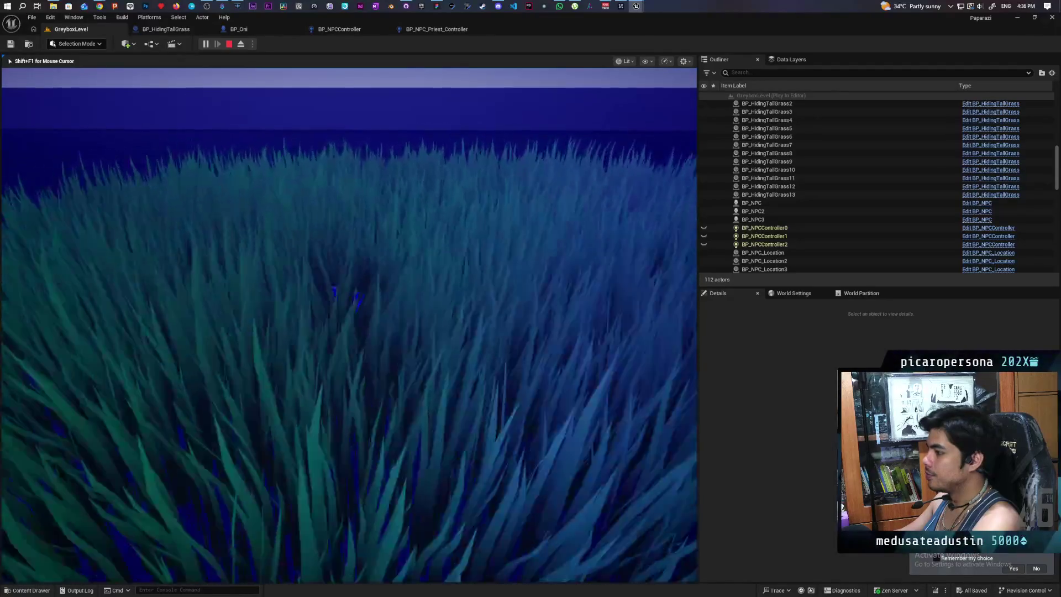
pyautogui.press('w')
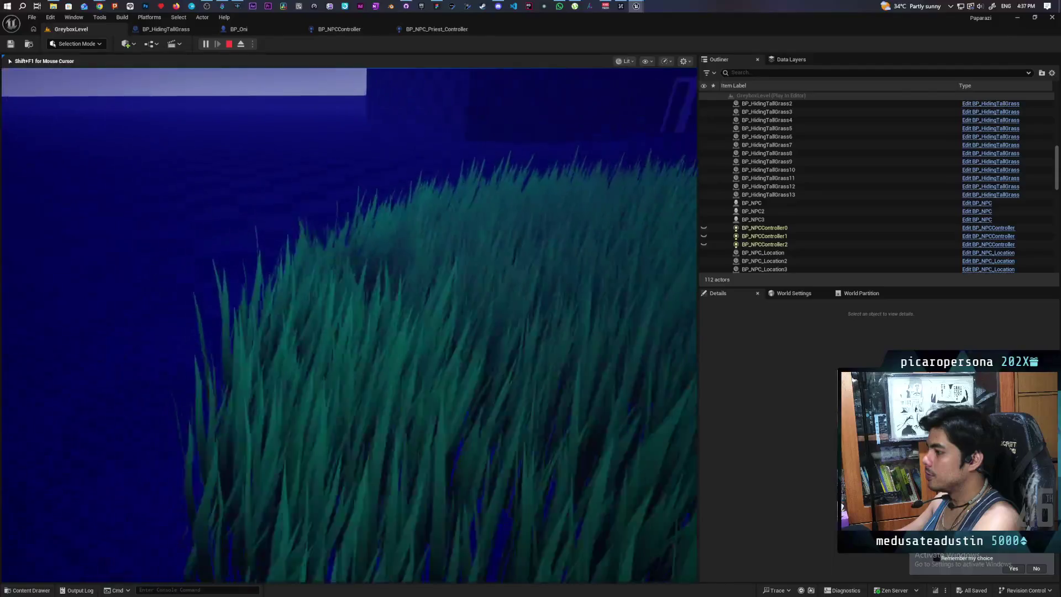
pyautogui.press('w')
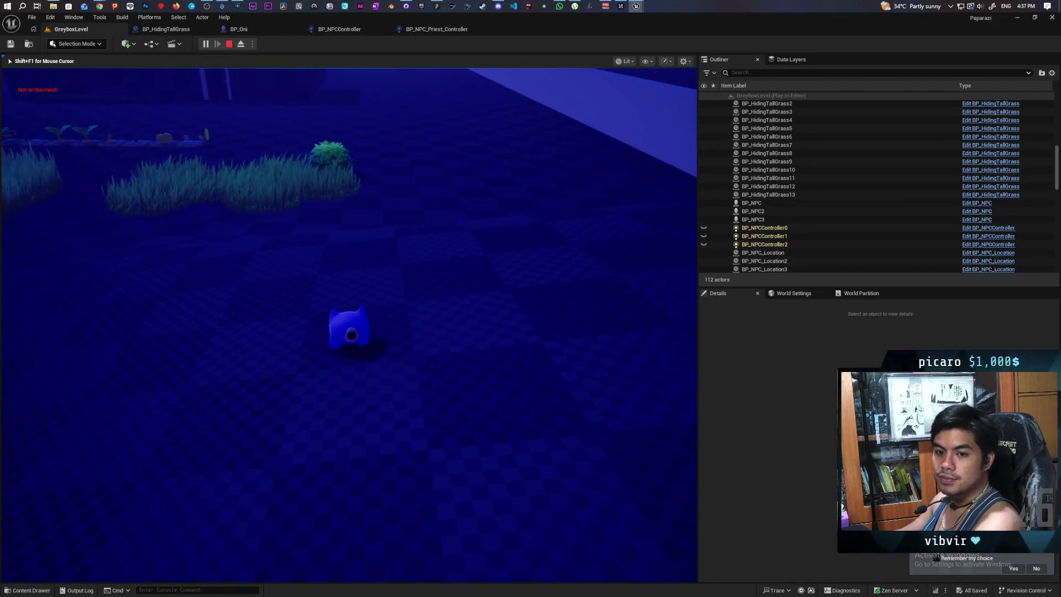
pyautogui.press('Escape')
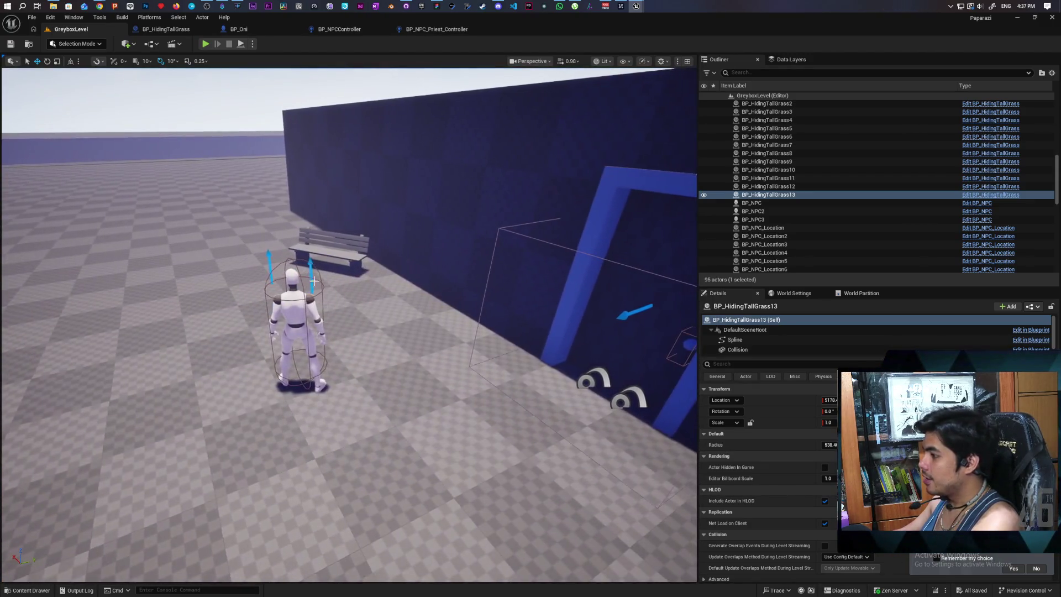
# Select the NPC by the bench and switch to the BP_NPC_Priest_Controller Blueprint
pyautogui.click(313, 281)
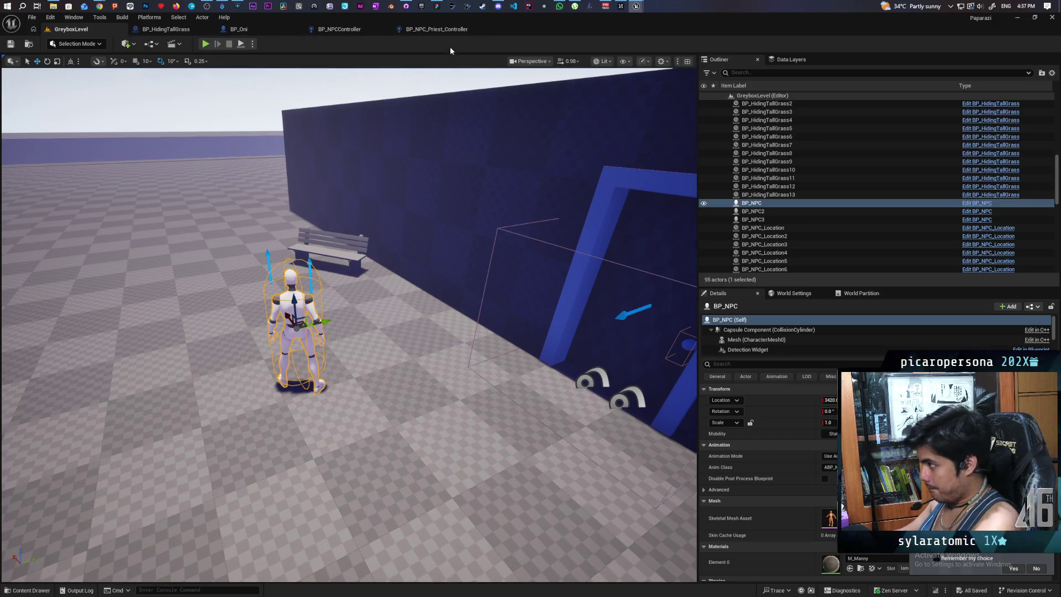
pyautogui.click(432, 29)
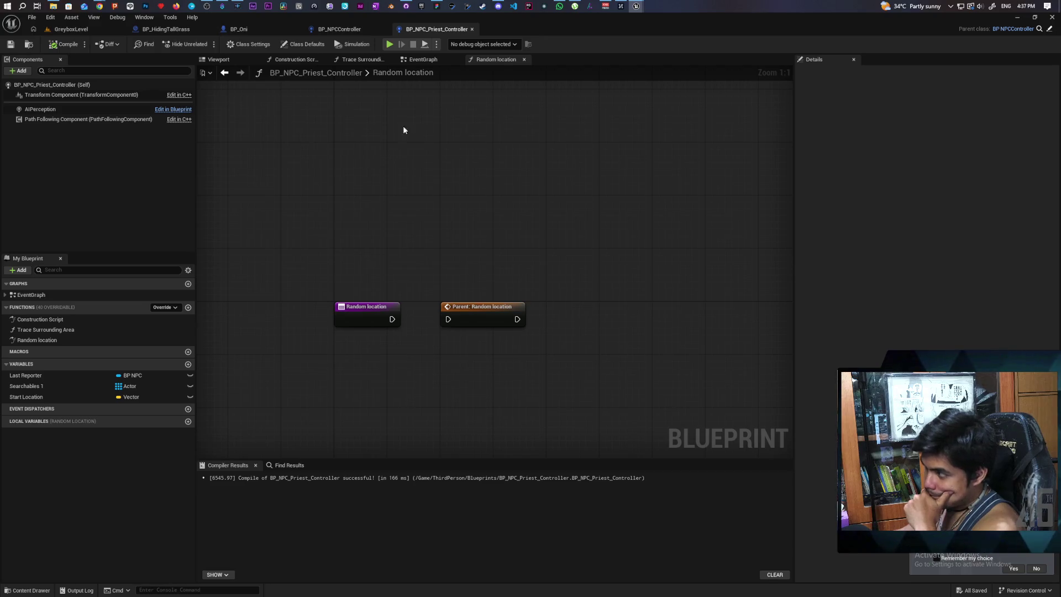
# In BP_NPCController's EventGraph, add a Get Components by Interface node fed by As BP NPC
pyautogui.click(339, 30)
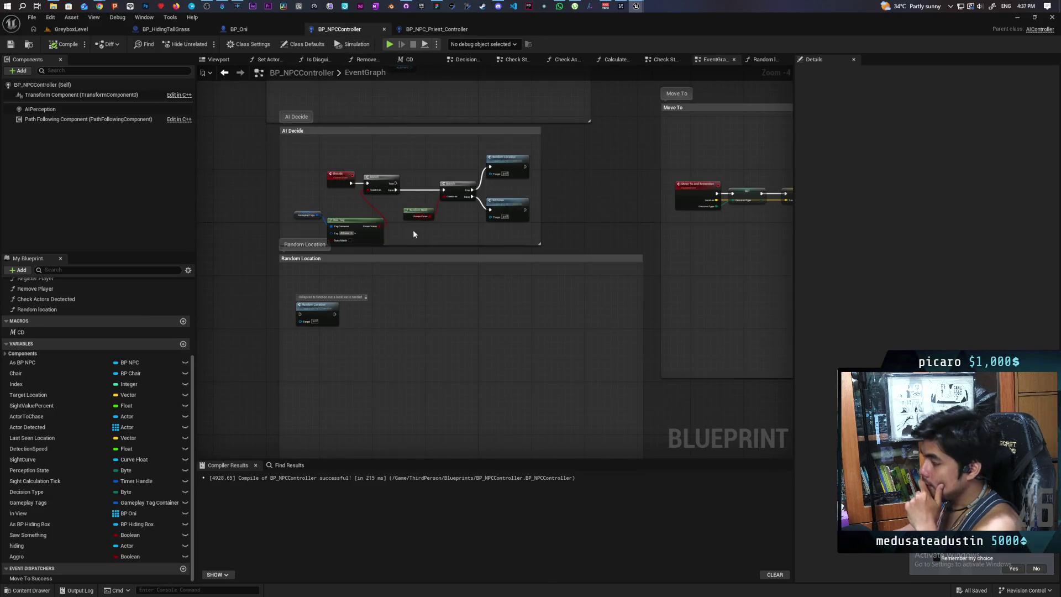
pyautogui.scroll(5, 417, 222)
pyautogui.moveTo(373, 305); pyautogui.dragTo(406, 321)
pyautogui.write('get')
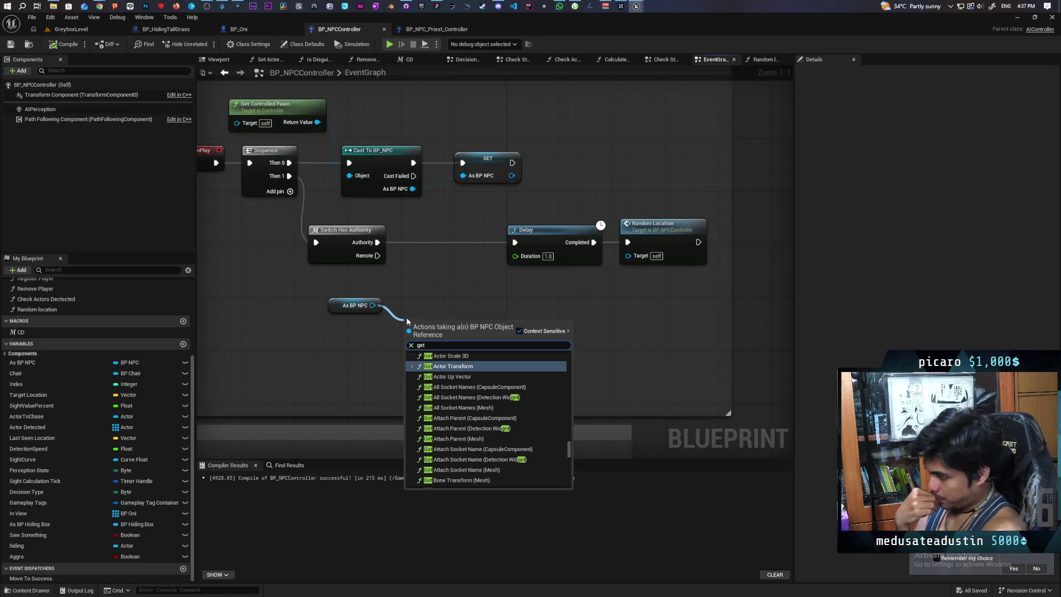
pyautogui.write('compo')
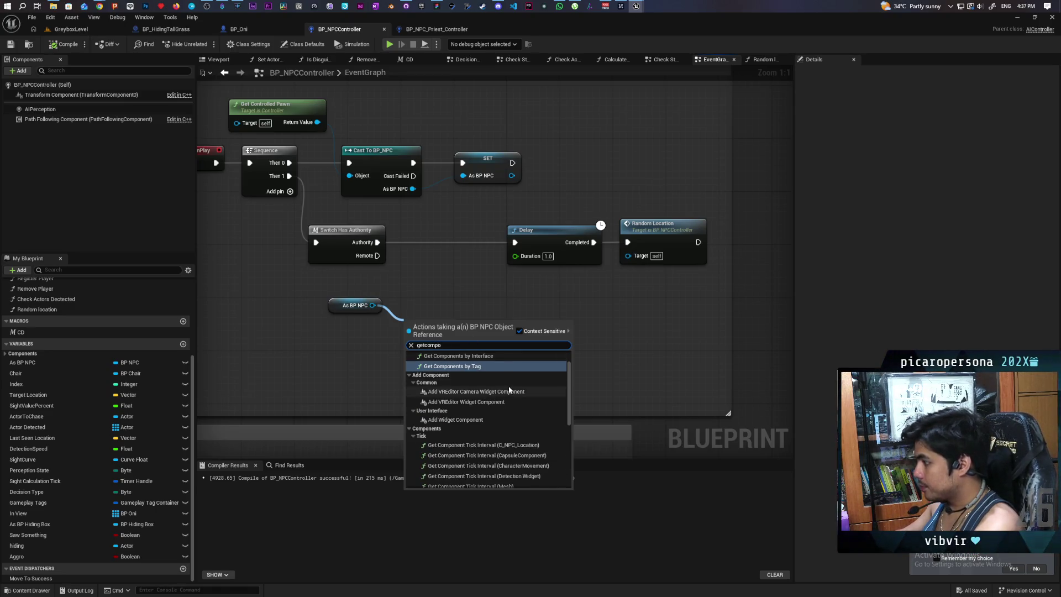
pyautogui.scroll(1, 508, 385)
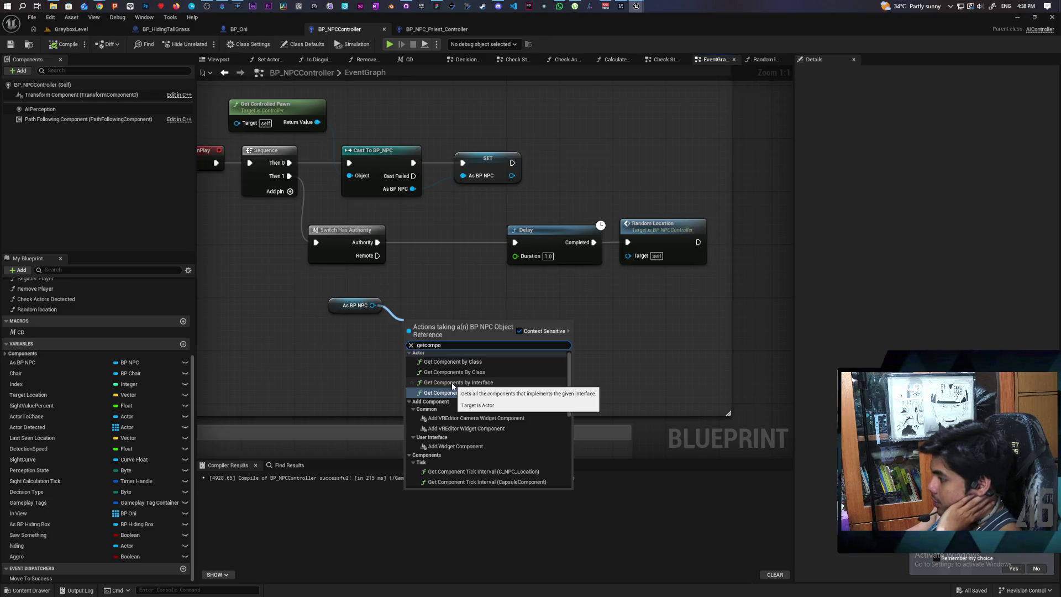
pyautogui.click(452, 383)
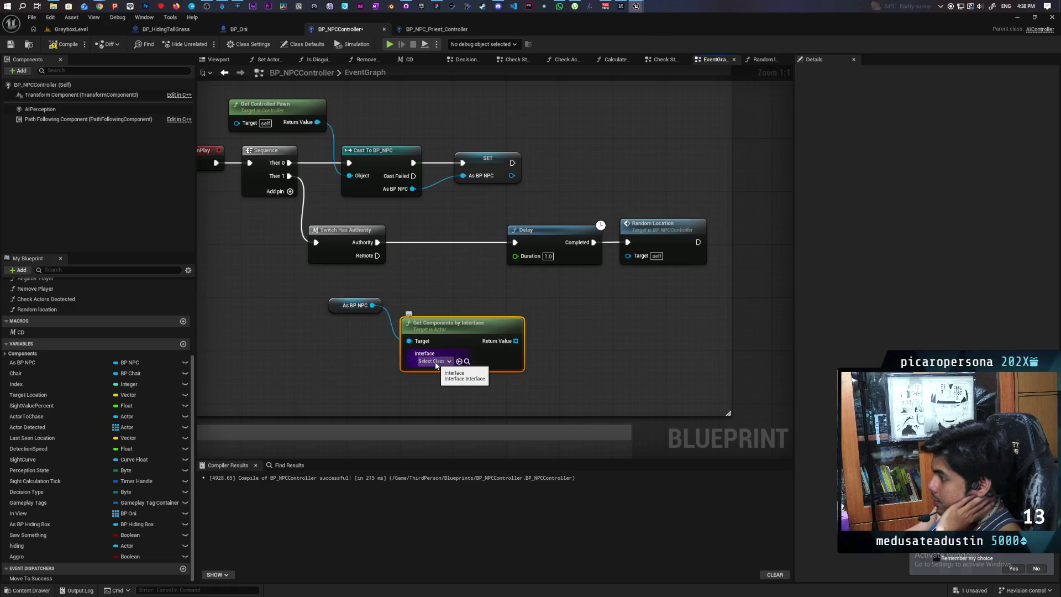
# Check the node's Interface class list, then move it and As BP NPC left together
pyautogui.click(434, 362)
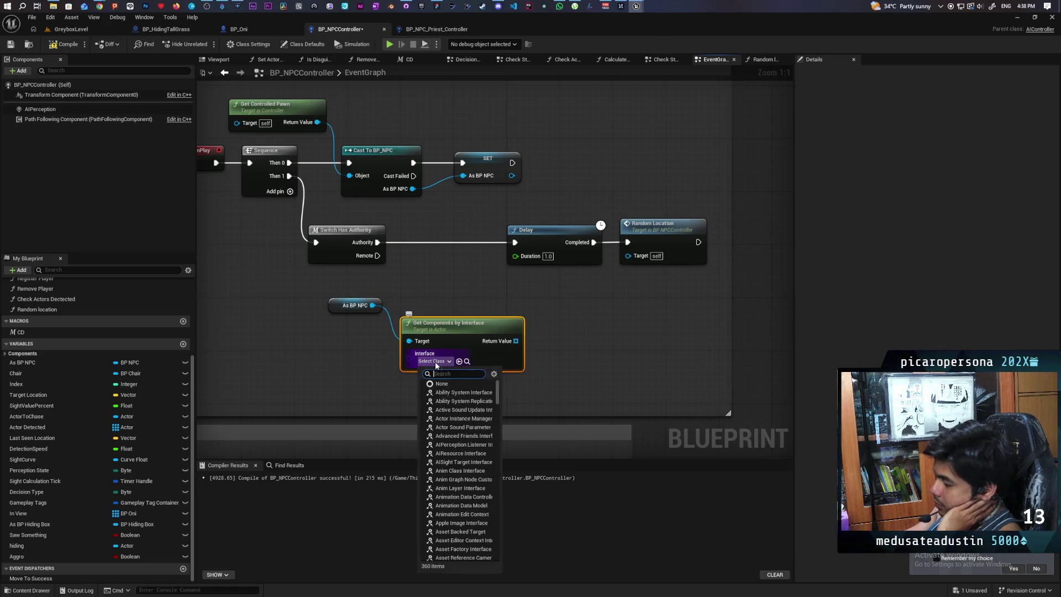
pyautogui.click(616, 351)
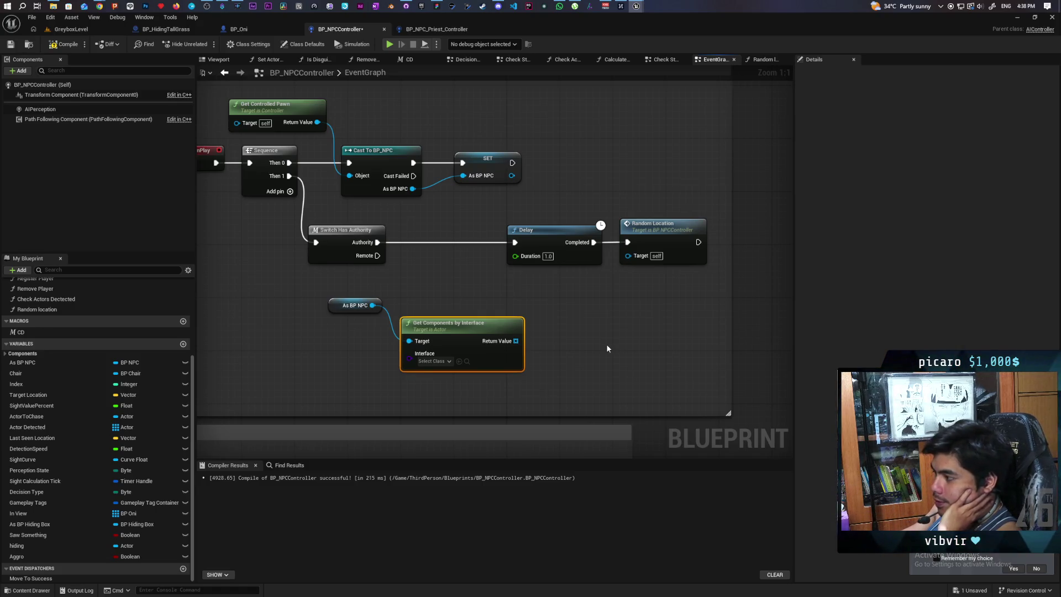
pyautogui.click(428, 313)
pyautogui.moveTo(420, 280); pyautogui.dragTo(347, 342)
pyautogui.moveTo(458, 331)
pyautogui.mouseDown()
pyautogui.moveTo(391, 332)
pyautogui.moveTo(430, 330)
pyautogui.mouseUp()
pyautogui.click(429, 308)
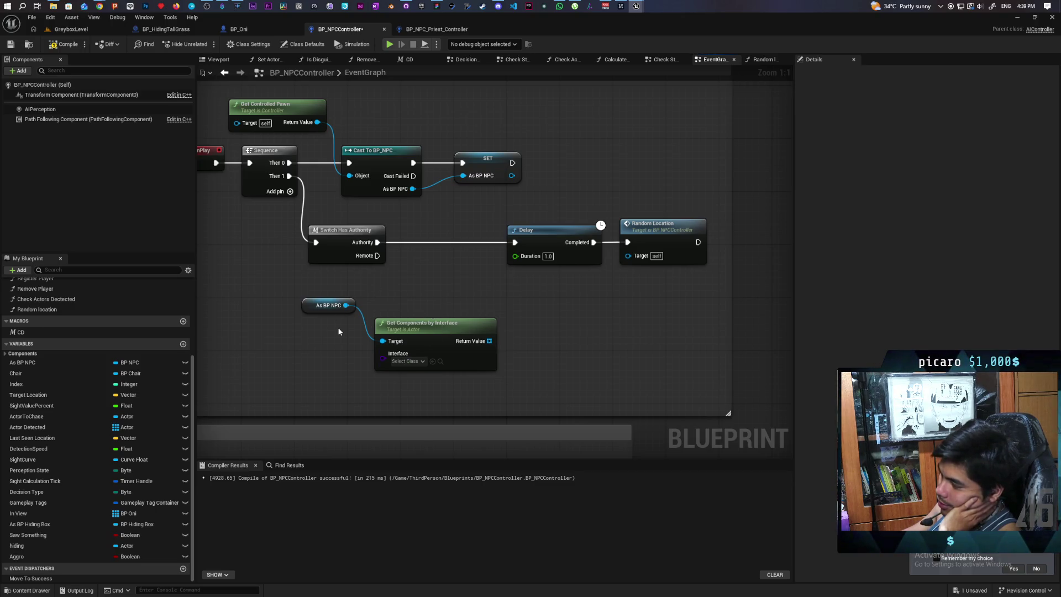
# Replace Get Components by Interface with Get Component by Class set to C_SleepInChair, and save
pyautogui.click(418, 337)
pyautogui.press('Delete')
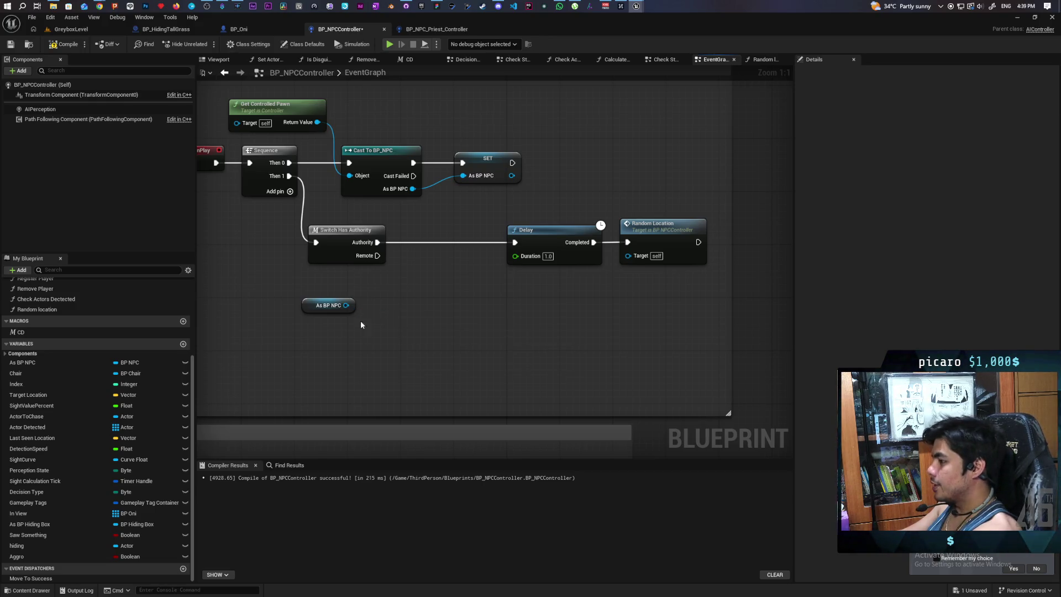
pyautogui.moveTo(346, 305); pyautogui.dragTo(379, 341)
pyautogui.write('get interface')
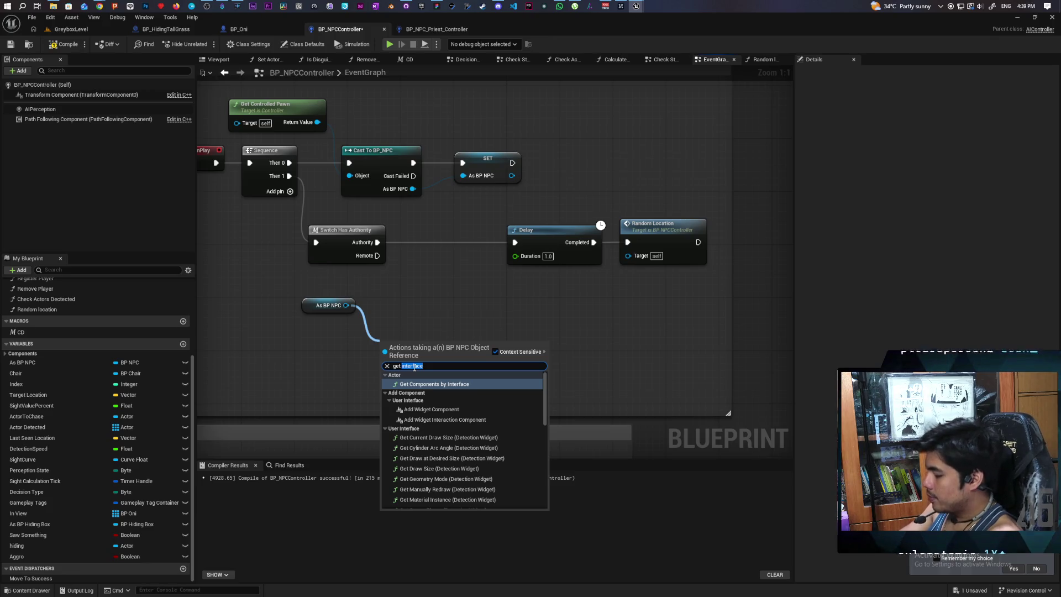
pyautogui.write('component')
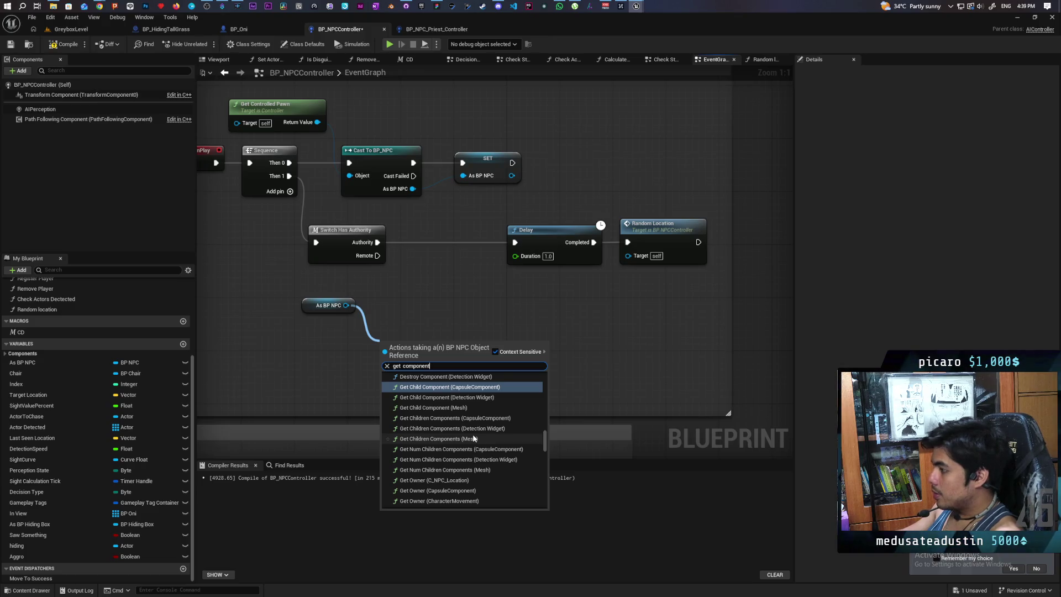
pyautogui.write(' by')
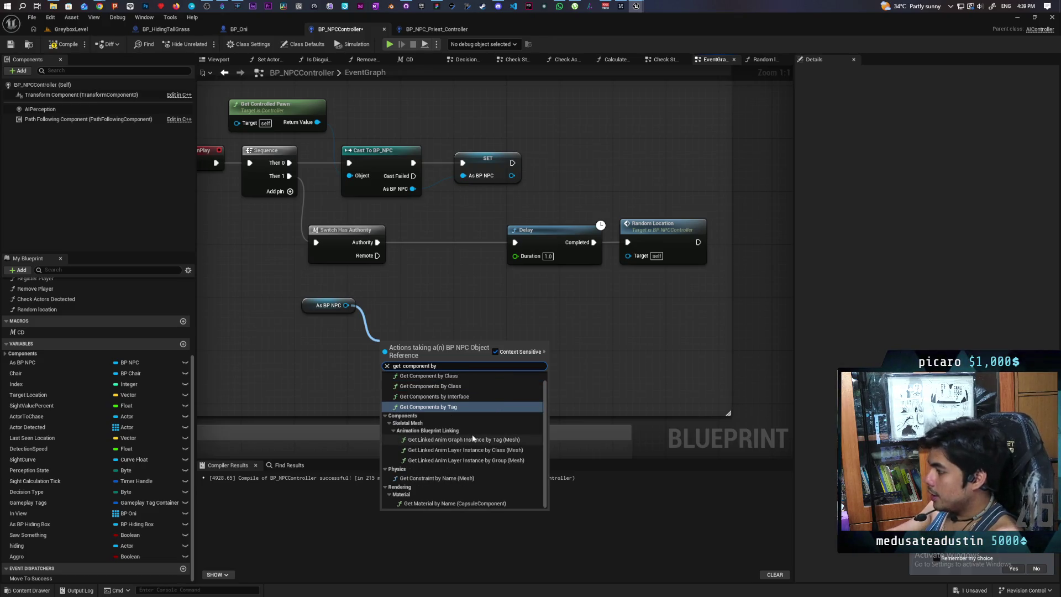
pyautogui.click(451, 376)
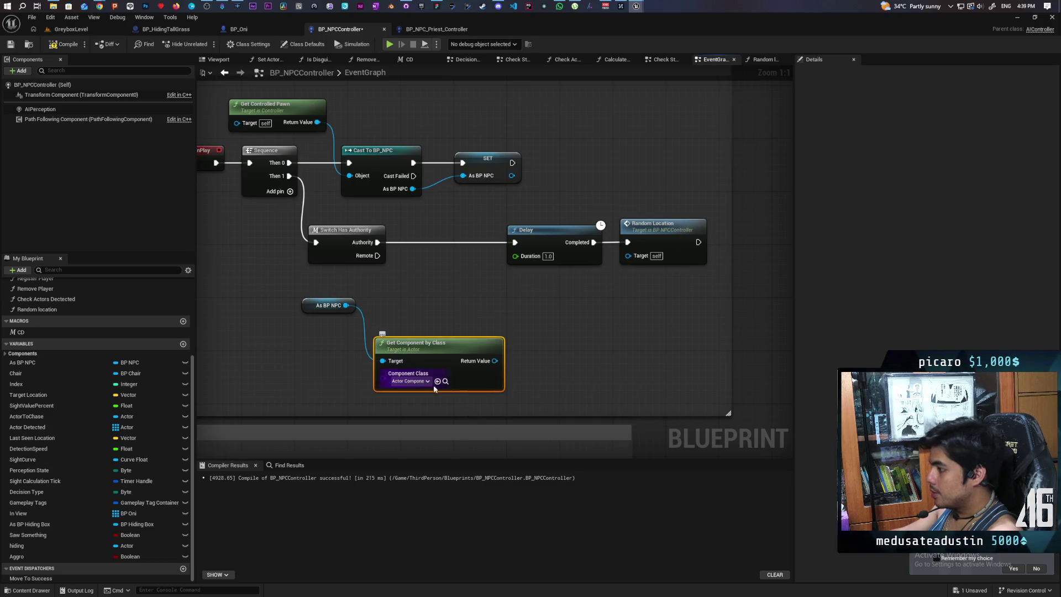
pyautogui.click(420, 382)
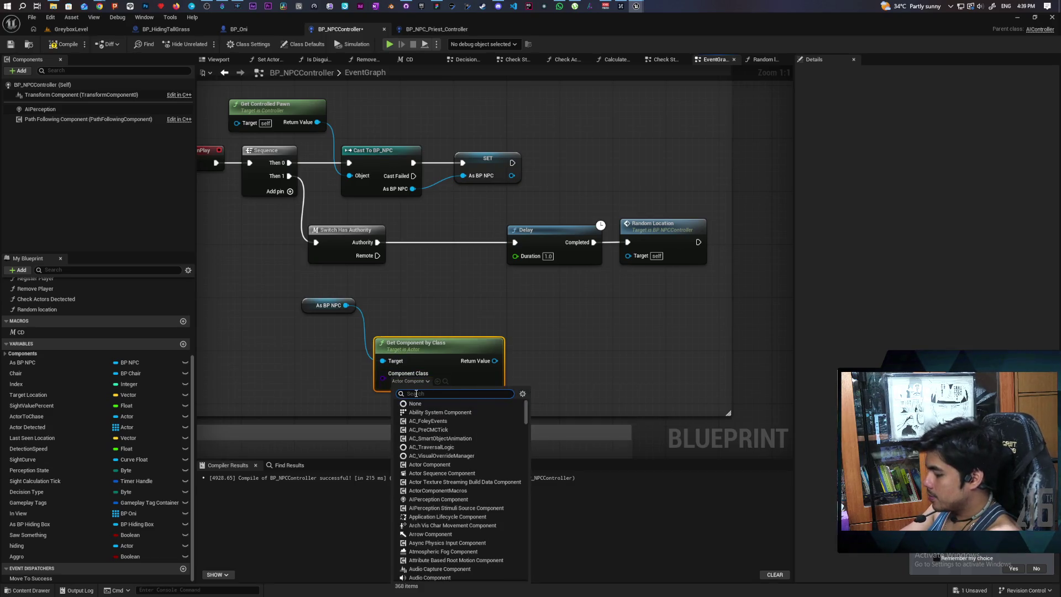
pyautogui.write('sleep')
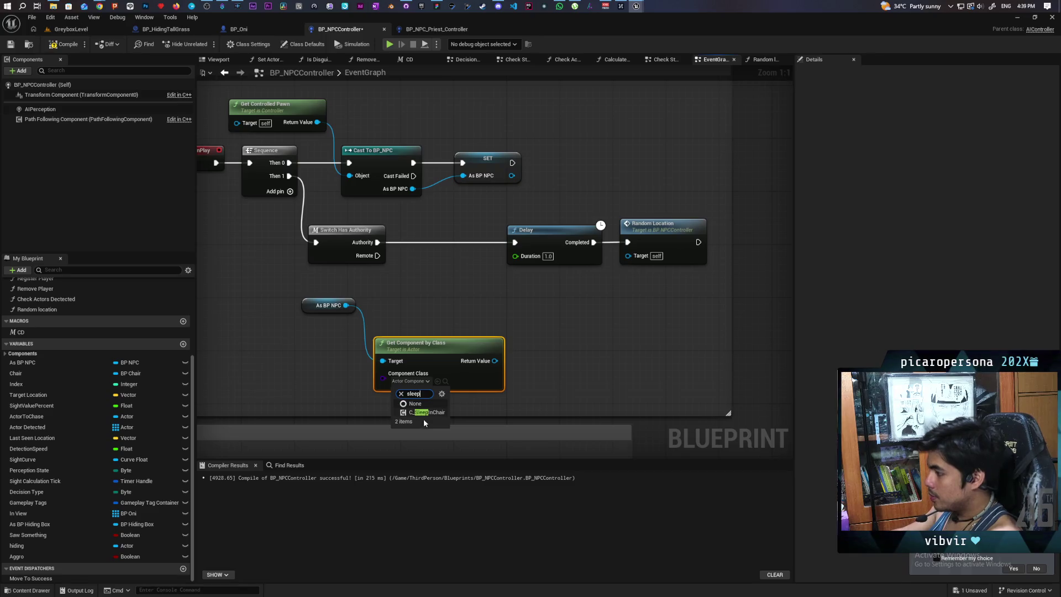
pyautogui.click(426, 412)
pyautogui.moveTo(450, 344); pyautogui.dragTo(372, 337)
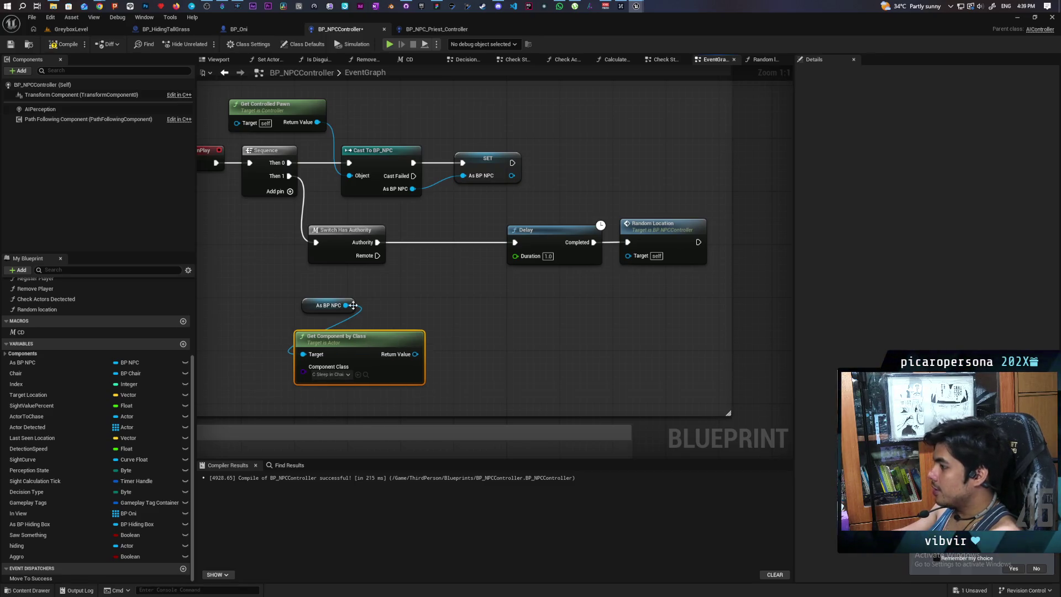
pyautogui.click(10, 44)
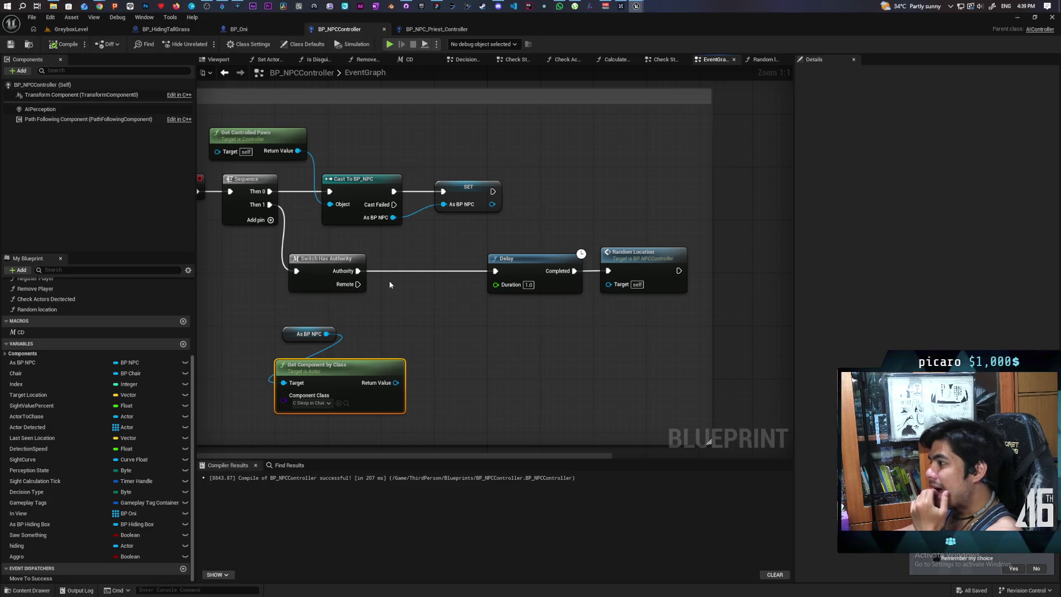
# Insert an Is Valid check between Authority and the Delay, then compile and save
pyautogui.hotkey('ctrl', 'v')
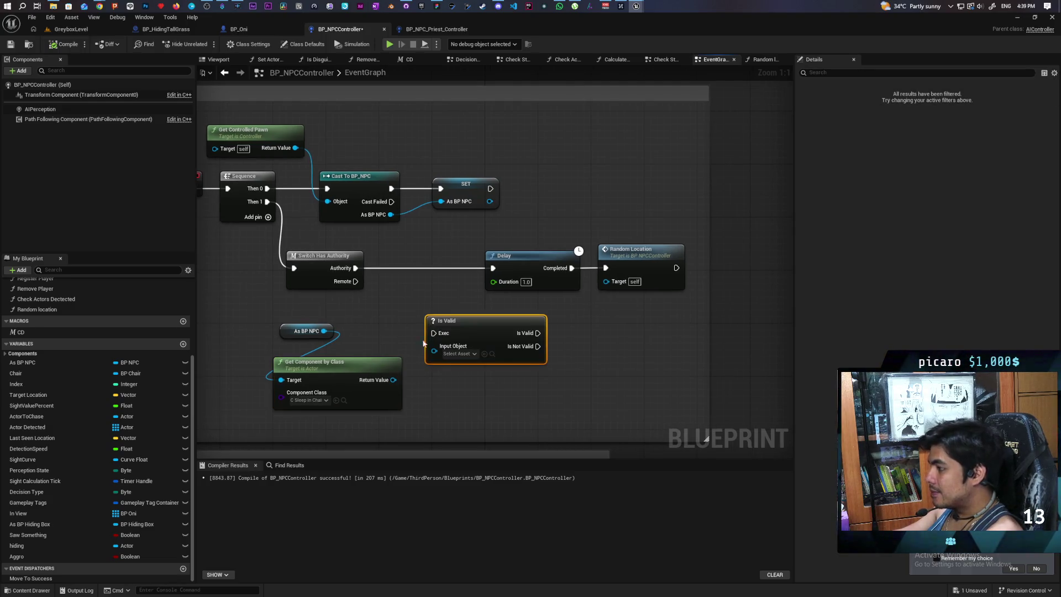
pyautogui.moveTo(393, 380)
pyautogui.mouseDown()
pyautogui.moveTo(434, 350)
pyautogui.moveTo(416, 266)
pyautogui.moveTo(425, 254)
pyautogui.moveTo(500, 281)
pyautogui.moveTo(493, 268)
pyautogui.mouseUp()
pyautogui.click(10, 45)
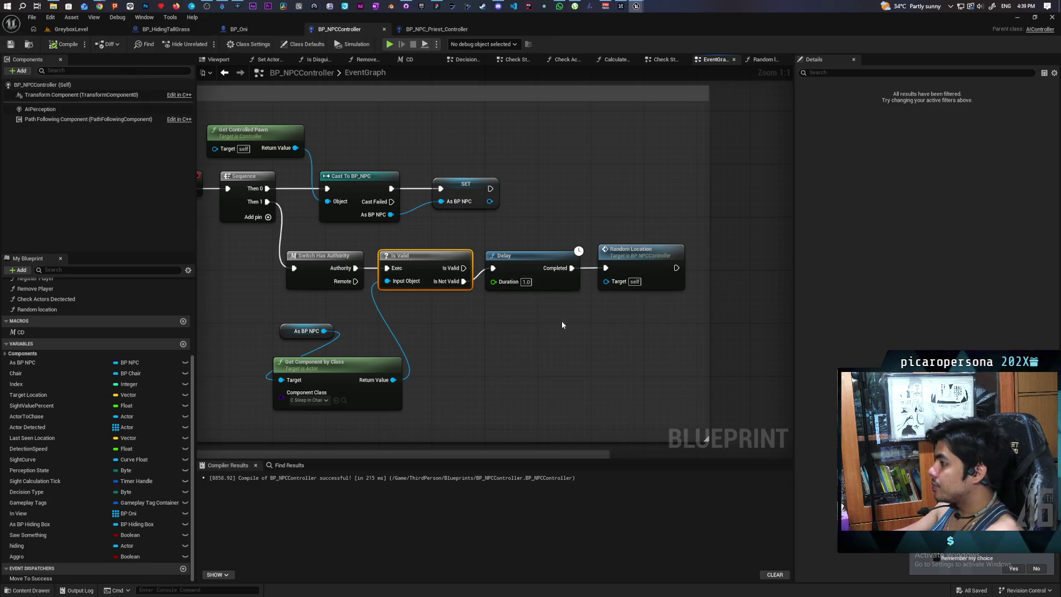
pyautogui.scroll(-2, 562, 325)
pyautogui.scroll(2, 467, 344)
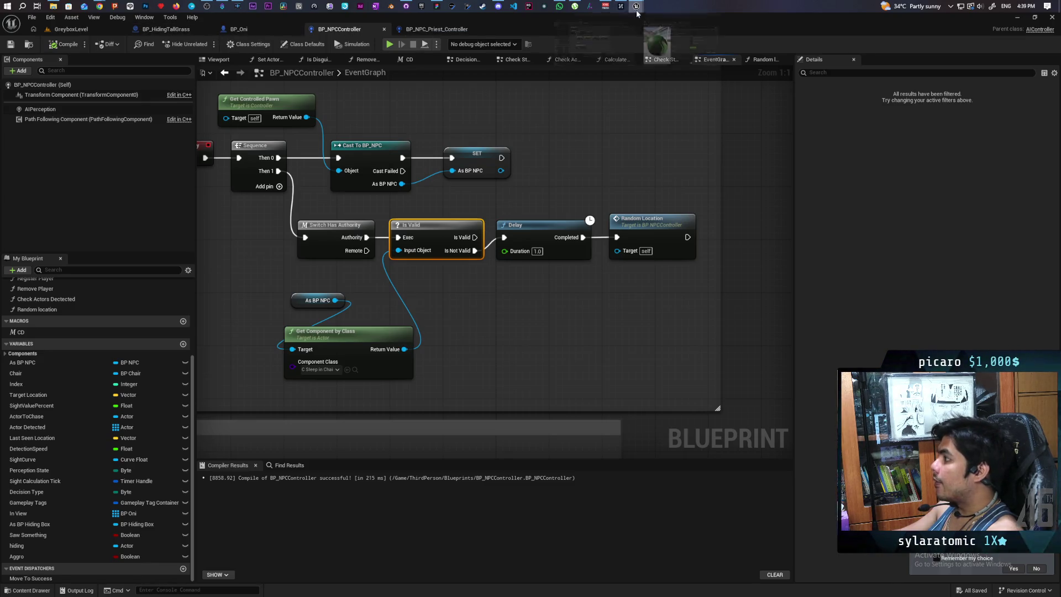
pyautogui.moveTo(636, 6)
pyautogui.moveTo(672, 58)
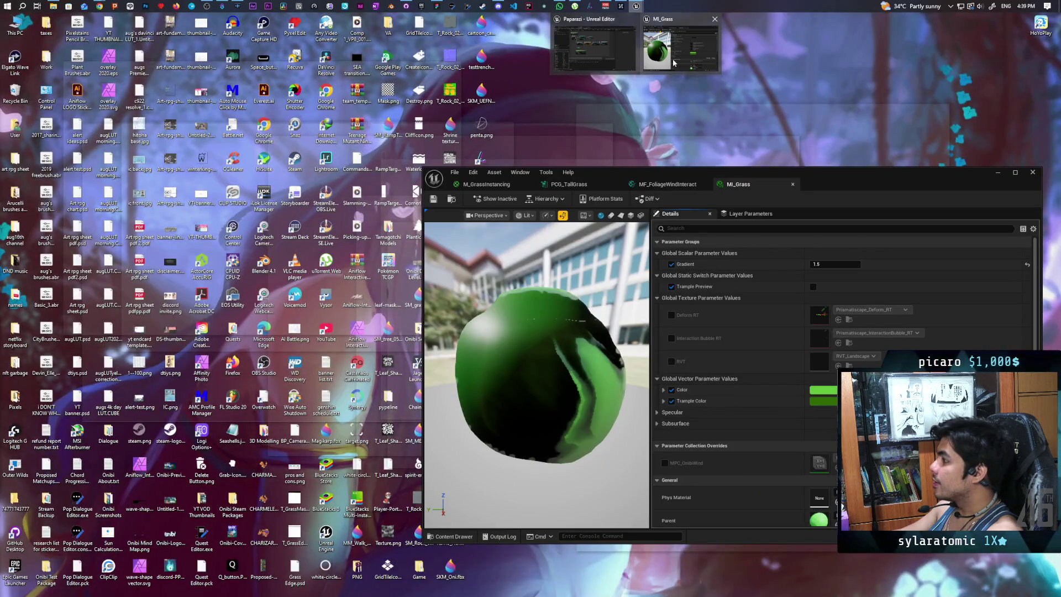
# Close the MI_Grass window and open C_SleepInChair, docked in the main editor window
pyautogui.click(714, 20)
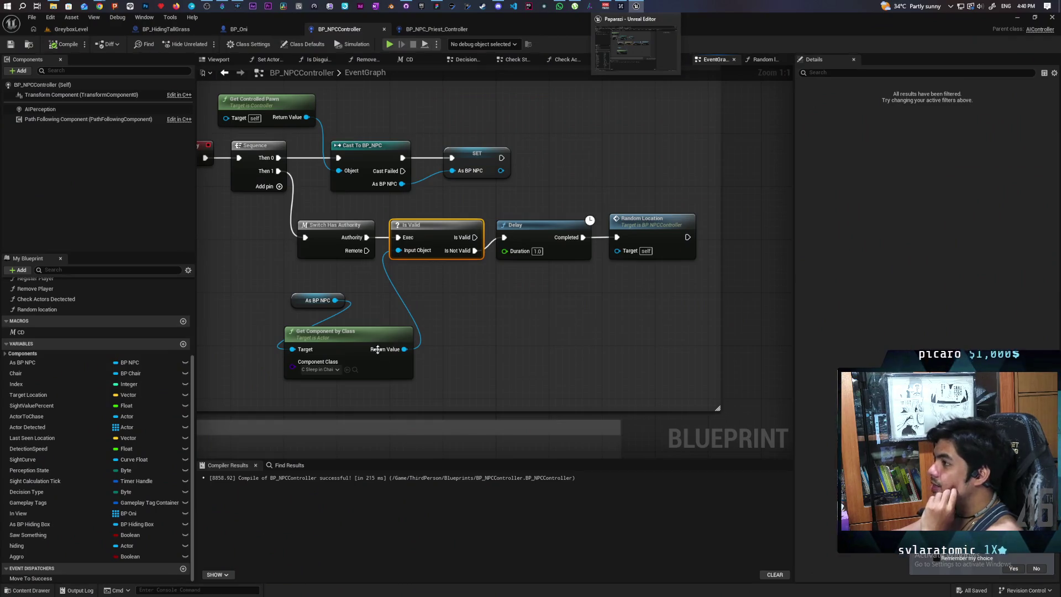
pyautogui.click(355, 369)
pyautogui.doubleClick(169, 447)
pyautogui.moveTo(486, 186)
pyautogui.mouseDown()
pyautogui.moveTo(485, 69)
pyautogui.moveTo(497, 31)
pyautogui.mouseUp()
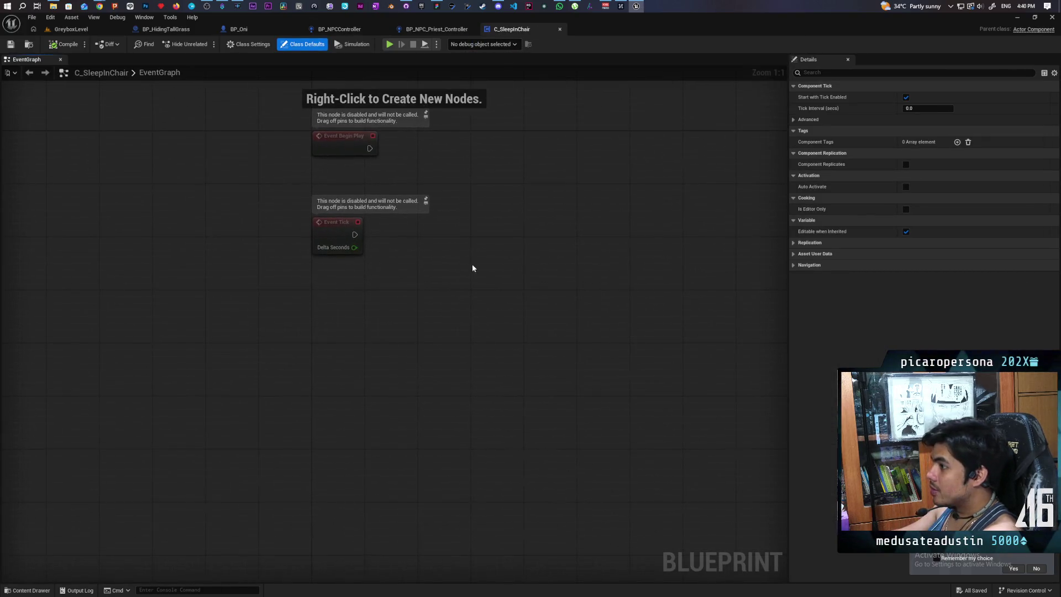
# Add a custom event named Init to C_SleepInChair, compile, and return to BP_NPCController
pyautogui.rightClick(317, 299)
pyautogui.write('Init')
pyautogui.press('Return')
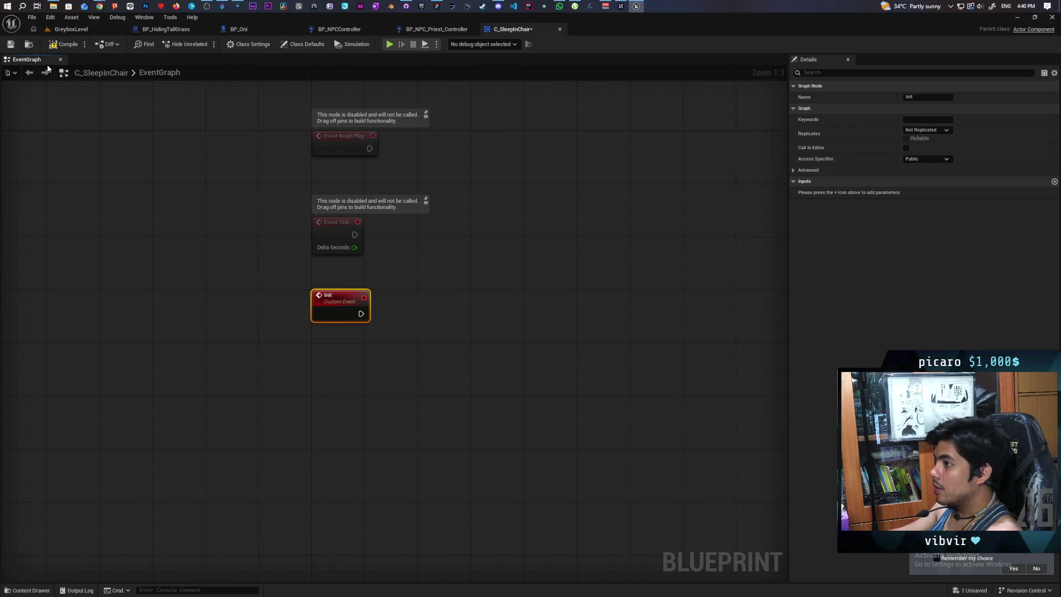
pyautogui.press('F7')
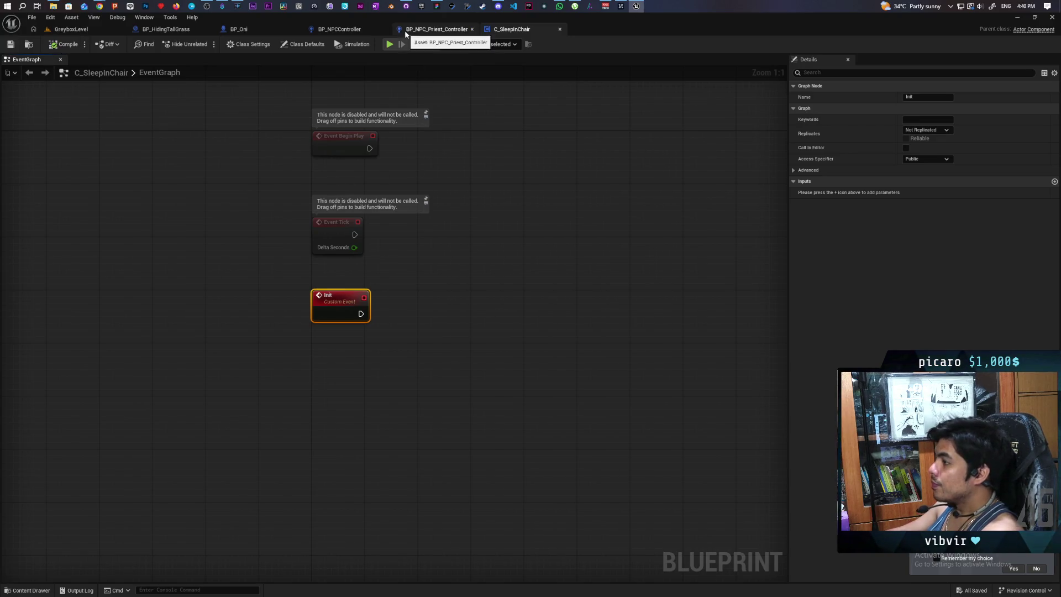
pyautogui.click(406, 29)
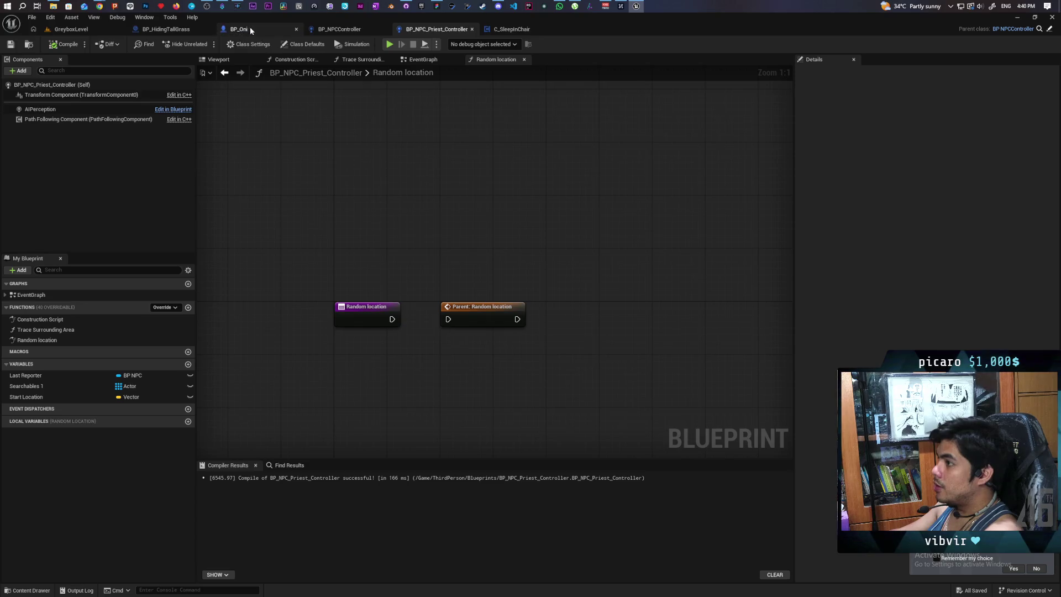
pyautogui.click(249, 27)
pyautogui.click(340, 29)
# Call Init on the found Sleep in Chair component from Is Valid's success pin, then compile and save
pyautogui.moveTo(404, 349); pyautogui.dragTo(473, 366)
pyautogui.write('it')
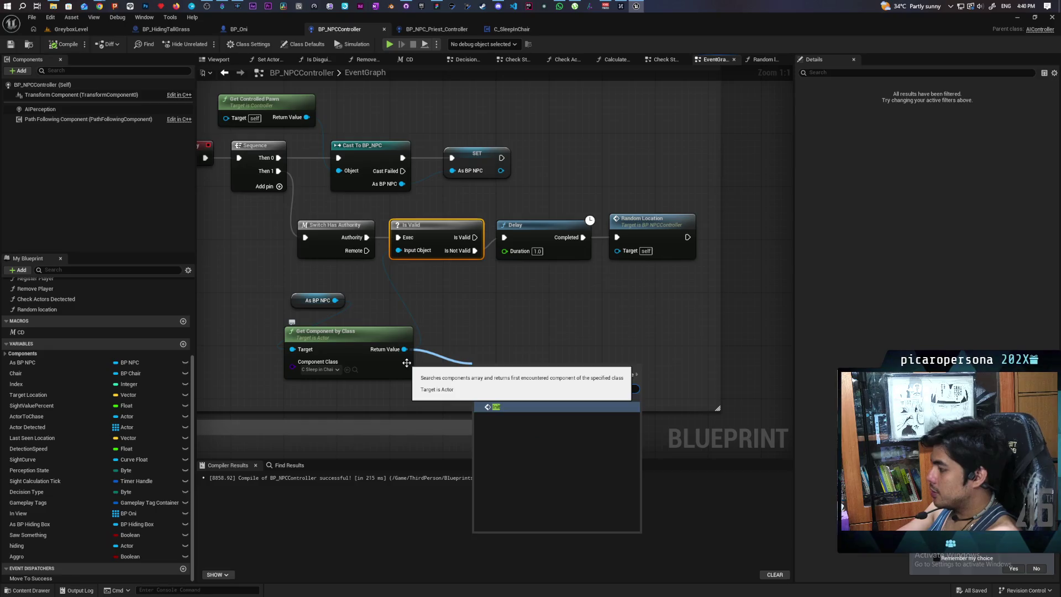
pyautogui.press('Return')
pyautogui.moveTo(473, 237)
pyautogui.mouseDown()
pyautogui.moveTo(491, 353)
pyautogui.moveTo(478, 383)
pyautogui.moveTo(523, 351)
pyautogui.mouseUp()
pyautogui.moveTo(530, 336); pyautogui.dragTo(516, 336)
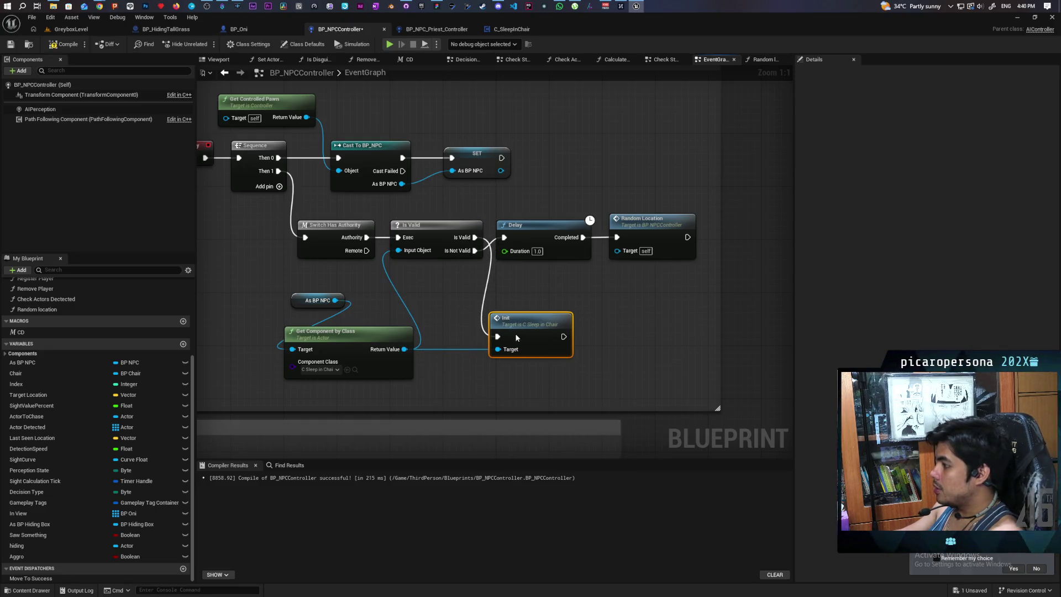
pyautogui.click(65, 44)
pyautogui.click(10, 44)
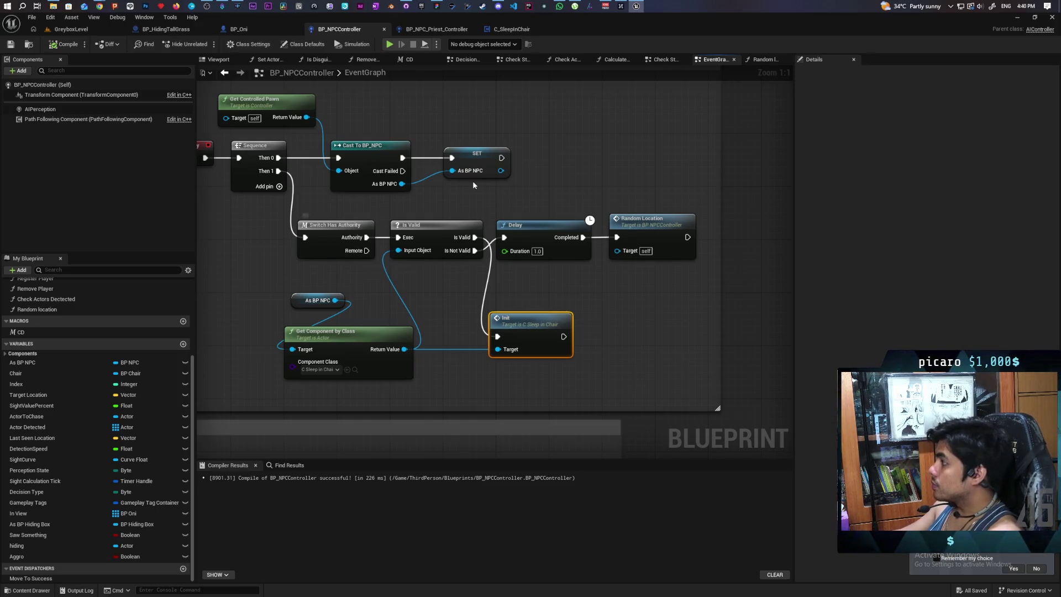
pyautogui.scroll(-1, 474, 185)
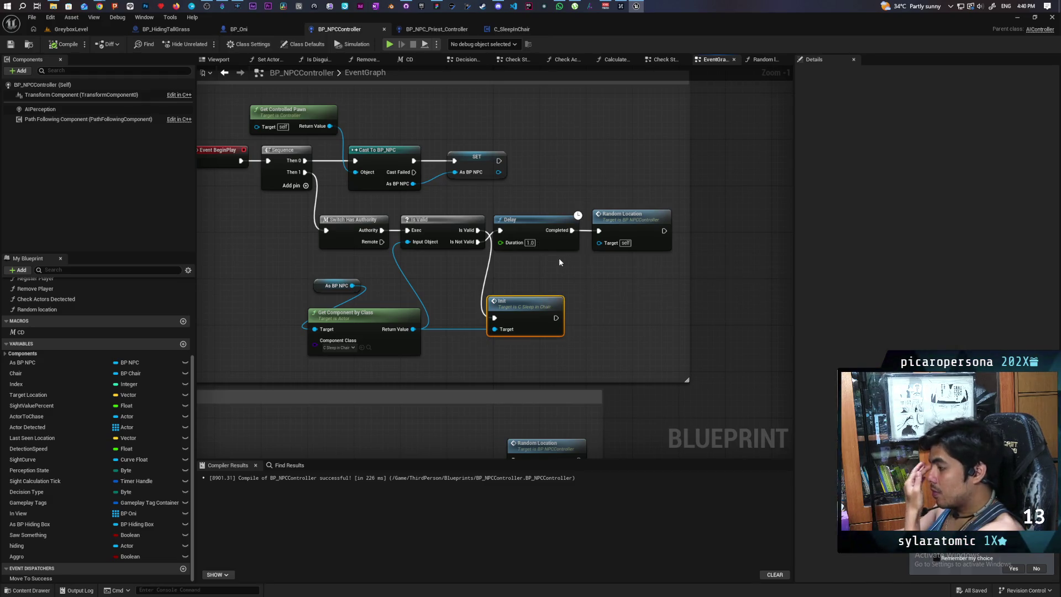
# Promote the component return value to a new Sleep In Chair variable, set from Is Valid's success path
pyautogui.moveTo(526, 313); pyautogui.dragTo(593, 314)
pyautogui.moveTo(412, 329); pyautogui.dragTo(481, 308)
pyautogui.click(525, 353)
pyautogui.write('Sleep In Chair')
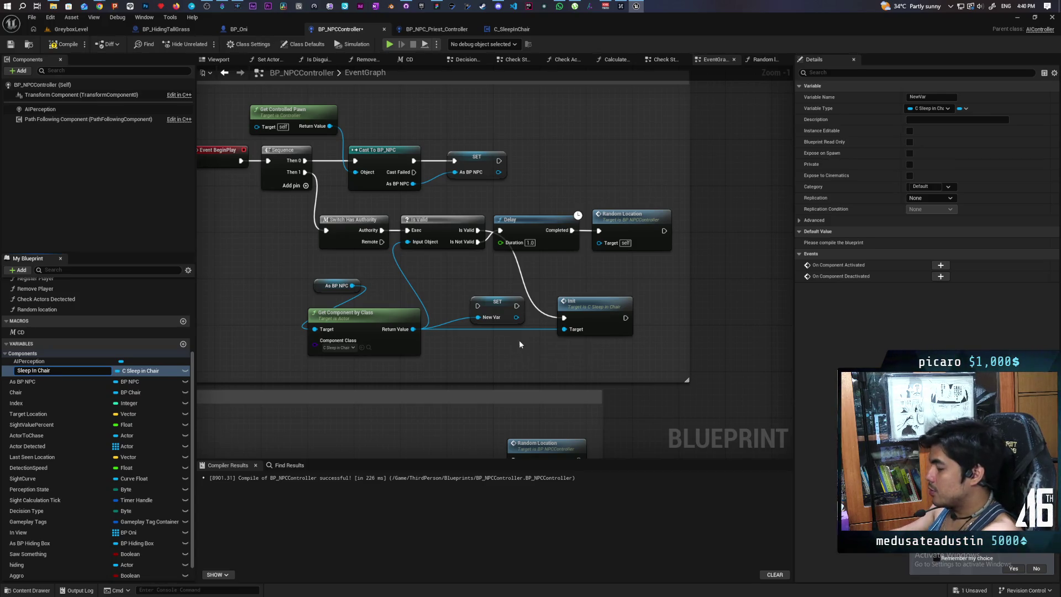
pyautogui.press('Return')
pyautogui.moveTo(478, 230)
pyautogui.mouseDown()
pyautogui.moveTo(467, 246)
pyautogui.moveTo(473, 307)
pyautogui.moveTo(564, 318)
pyautogui.mouseUp()
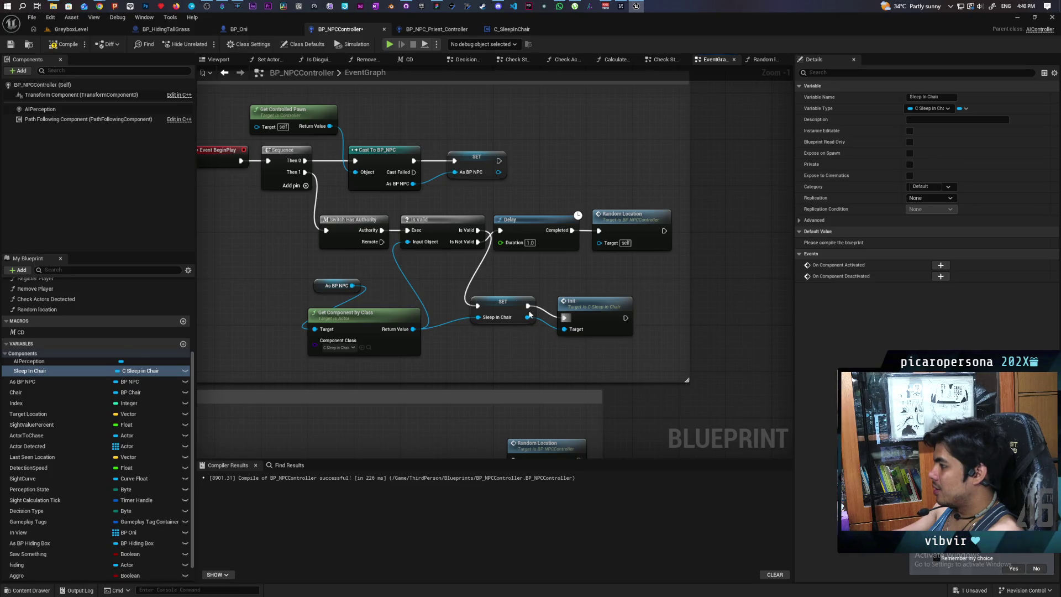
pyautogui.moveTo(515, 305); pyautogui.dragTo(511, 318)
# Arrange SET and Init above Delay and Random Location, then compile and save BP_NPCController
pyautogui.moveTo(652, 348); pyautogui.dragTo(459, 293)
pyautogui.moveTo(599, 302); pyautogui.dragTo(628, 162)
pyautogui.moveTo(683, 206)
pyautogui.mouseDown()
pyautogui.moveTo(489, 253)
pyautogui.moveTo(542, 283)
pyautogui.moveTo(542, 341)
pyautogui.mouseUp()
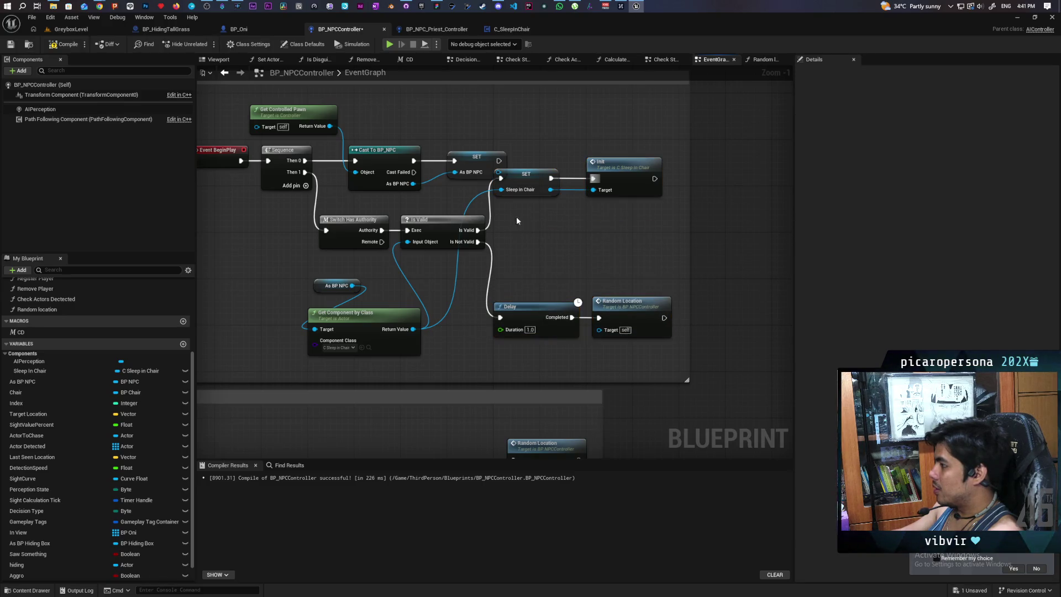
pyautogui.moveTo(686, 149); pyautogui.dragTo(491, 194)
pyautogui.moveTo(623, 164)
pyautogui.mouseDown()
pyautogui.moveTo(640, 216)
pyautogui.moveTo(648, 212)
pyautogui.mouseUp()
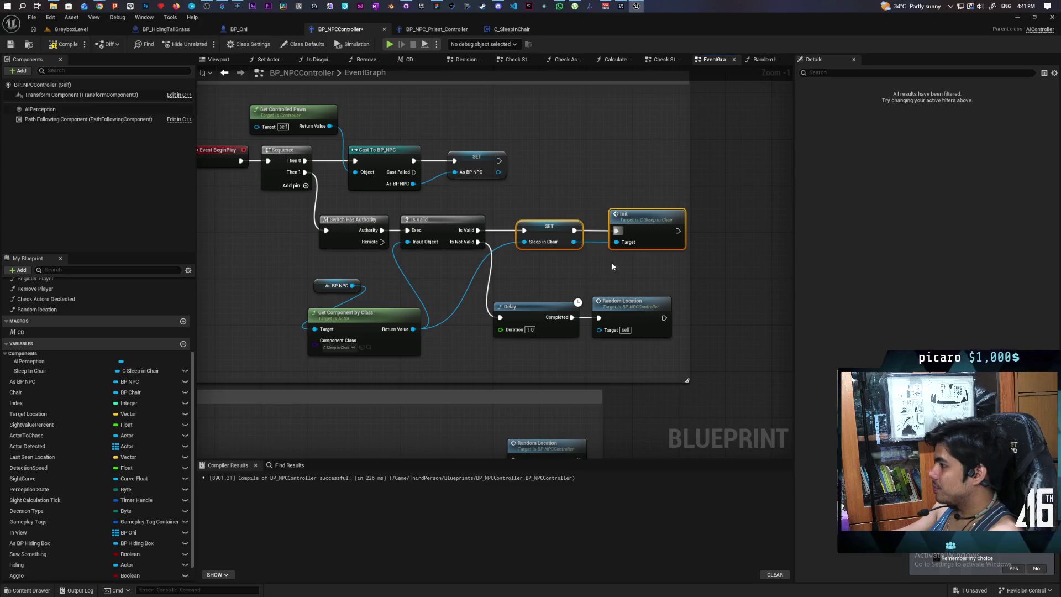
pyautogui.click(552, 199)
pyautogui.press('F7')
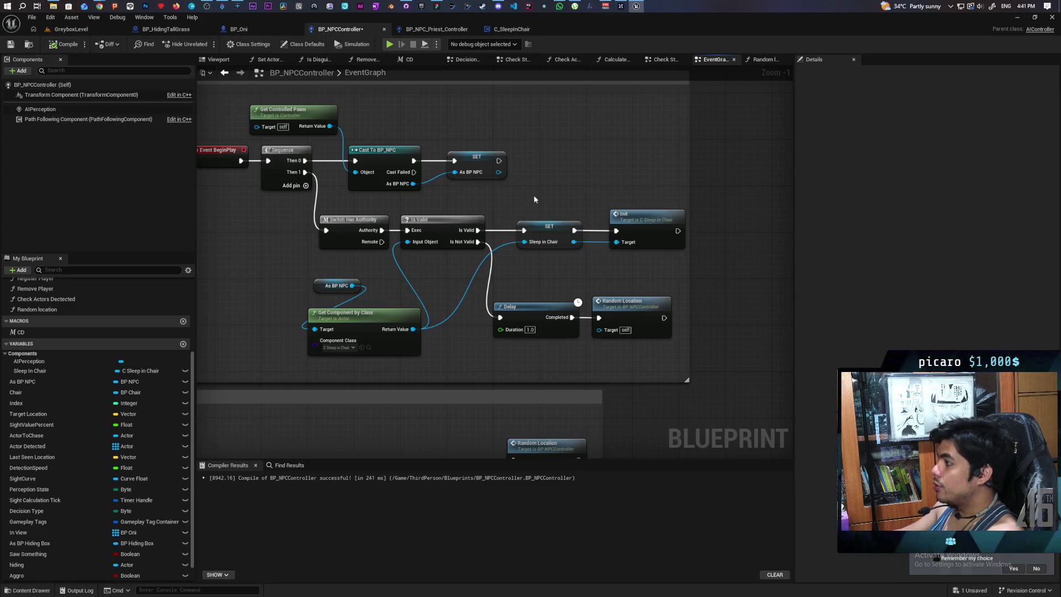
pyautogui.click(548, 232)
pyautogui.hotkey('ctrl', 's')
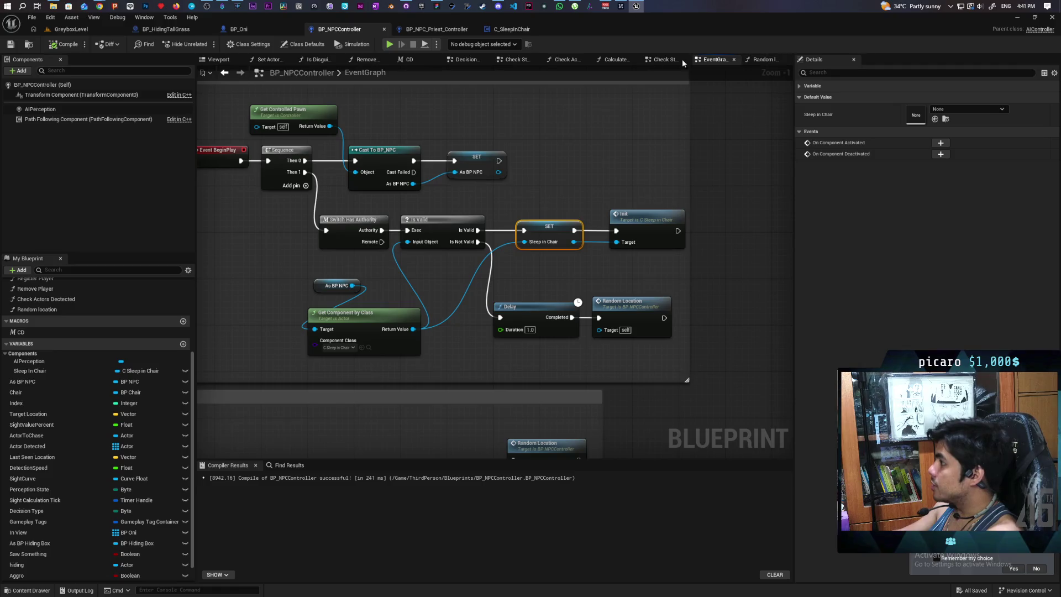
# In the Perception graph, shift On Target Perception Updated left and drop in an AIPerception reference
pyautogui.click(763, 60)
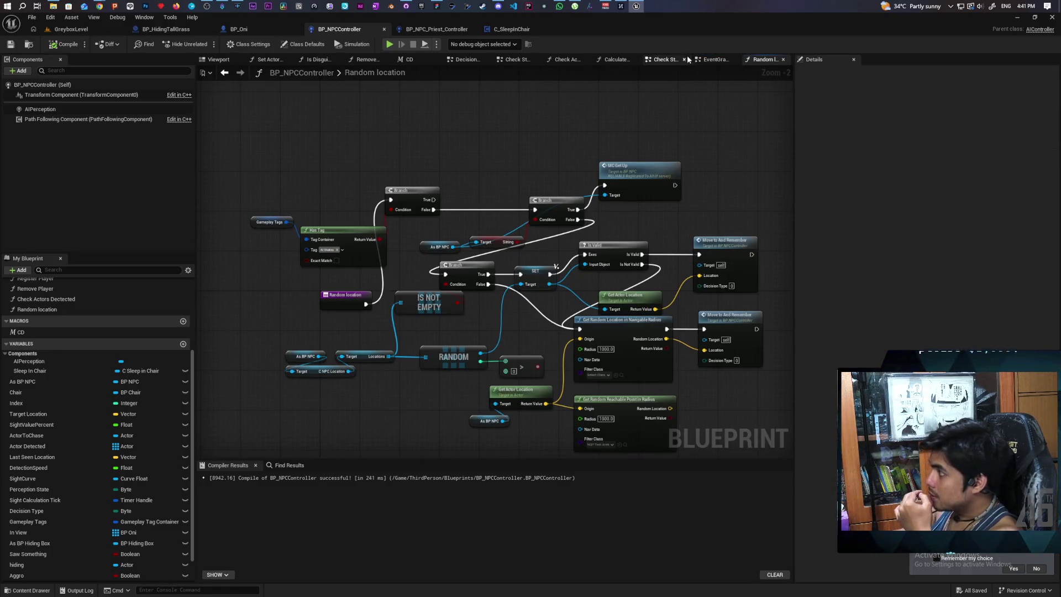
pyautogui.click(666, 60)
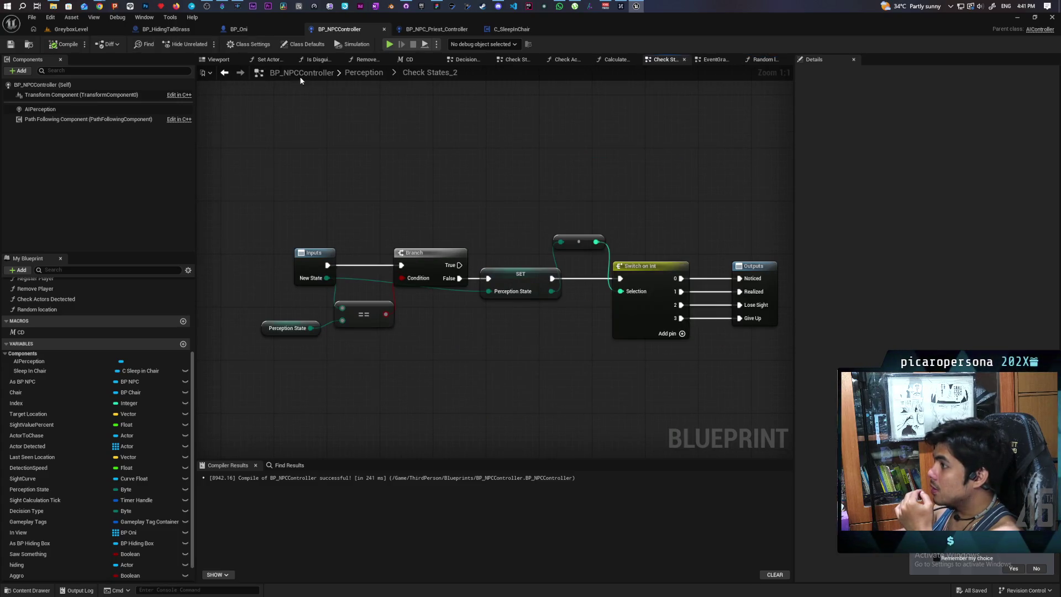
pyautogui.click(363, 73)
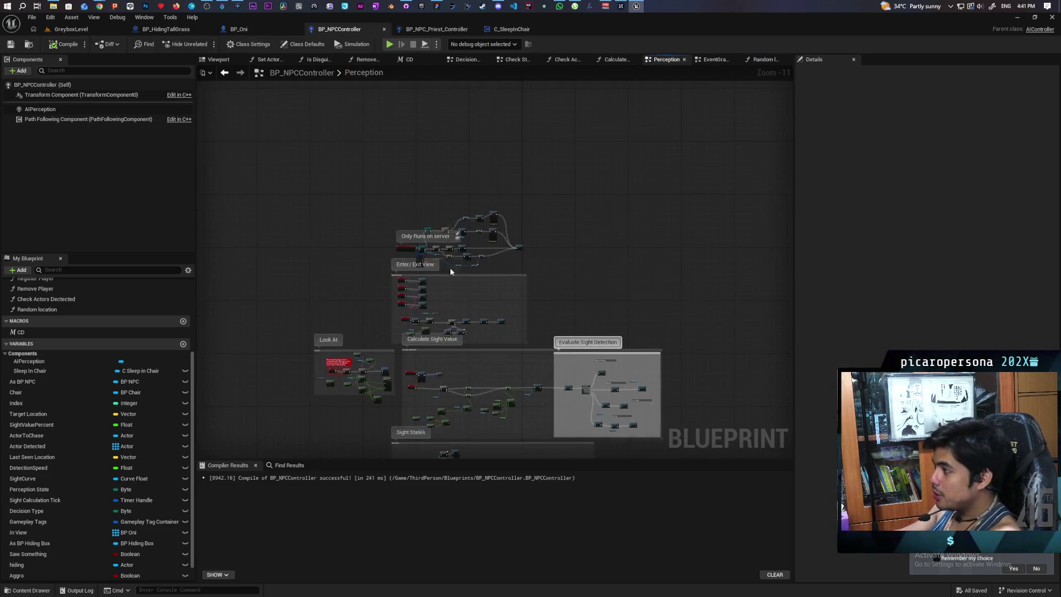
pyautogui.scroll(9, 463, 270)
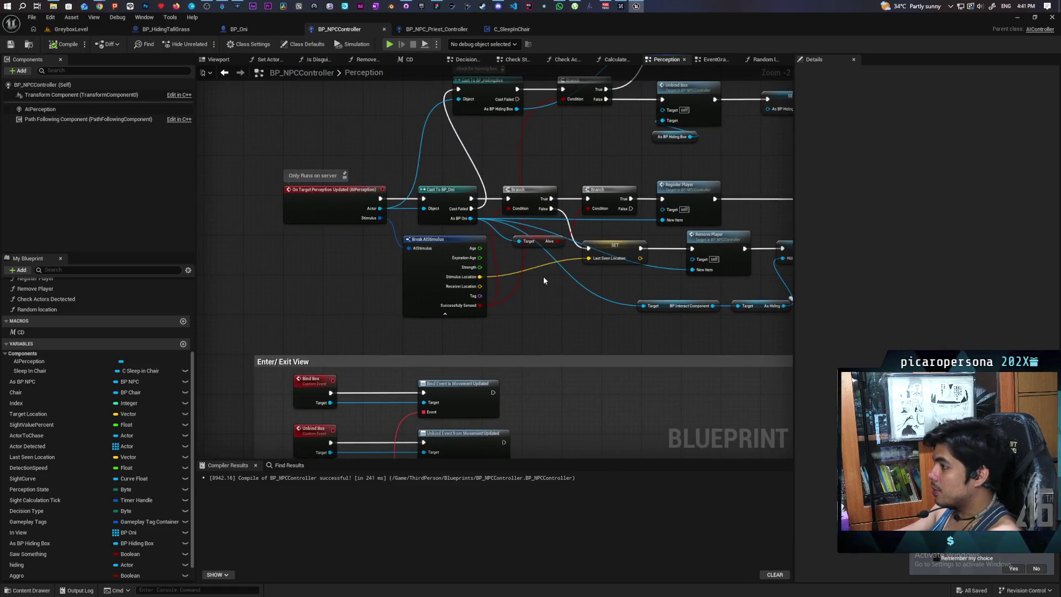
pyautogui.moveTo(543, 281)
pyautogui.mouseDown()
pyautogui.moveTo(483, 307)
pyautogui.moveTo(359, 331)
pyautogui.moveTo(304, 360)
pyautogui.moveTo(539, 374)
pyautogui.mouseUp()
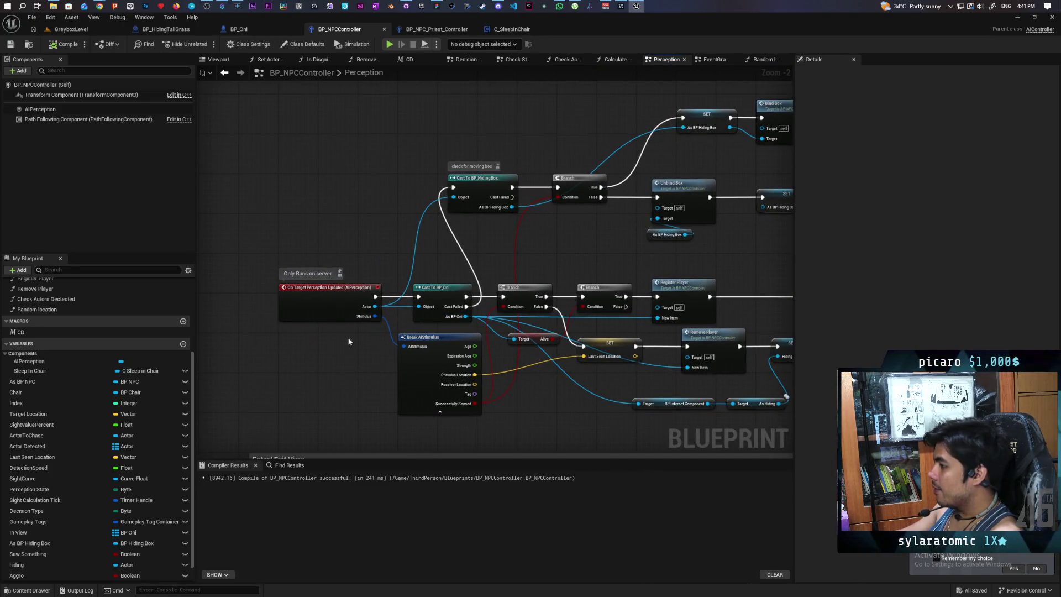
pyautogui.moveTo(317, 310); pyautogui.dragTo(224, 307)
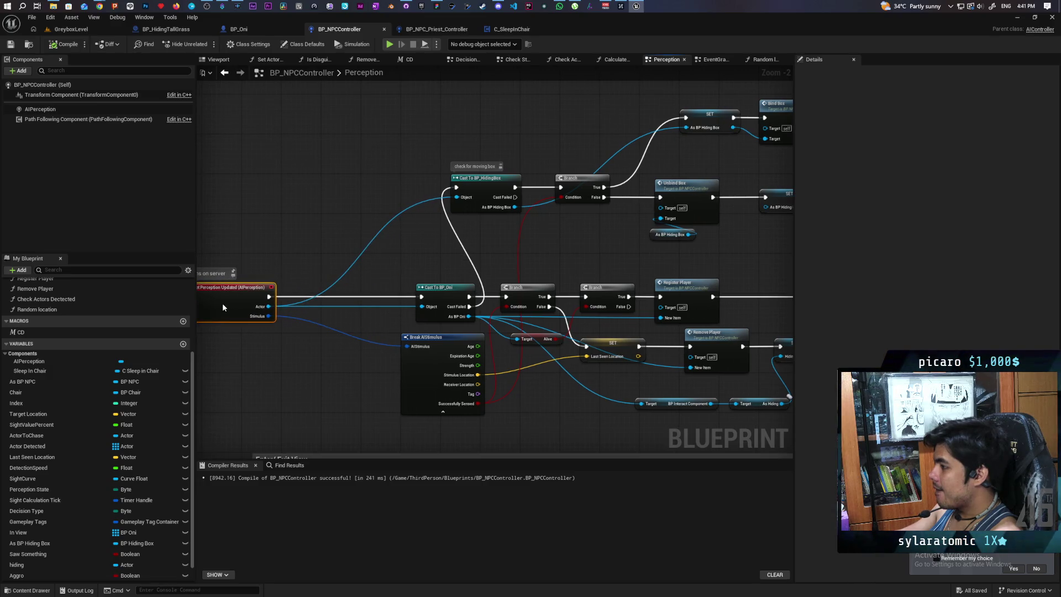
pyautogui.scroll(-1, 60, 570)
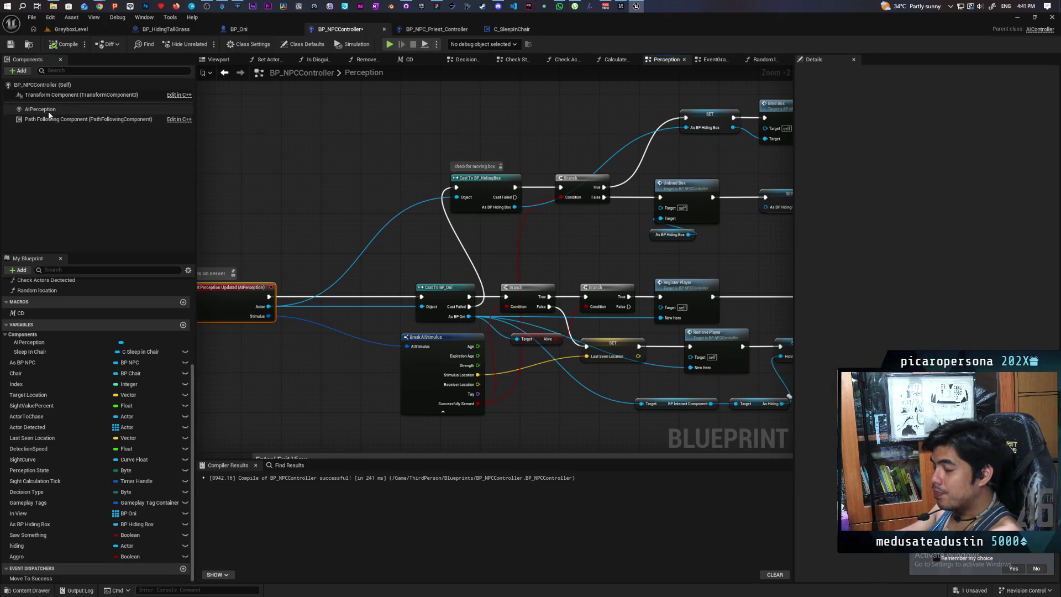
pyautogui.moveTo(49, 114)
pyautogui.mouseDown()
pyautogui.moveTo(253, 156)
pyautogui.moveTo(293, 229)
pyautogui.mouseUp()
# Search 'tick' from the AIPerception pin, cancel, delete the reference, and recompile the controller
pyautogui.write('disa')
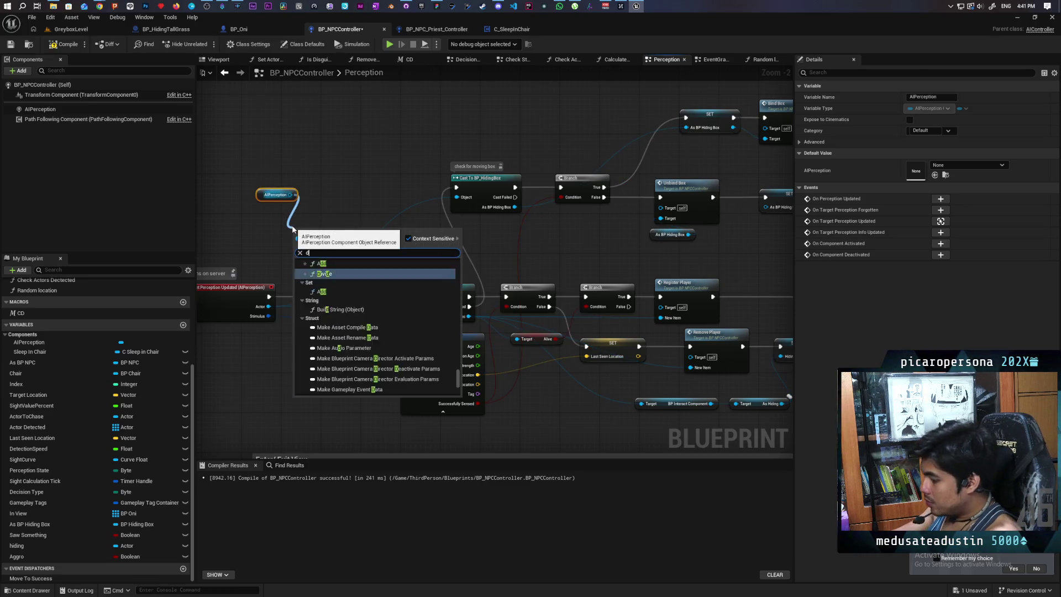
pyautogui.press('BackSpace')
pyautogui.press('BackSpace')
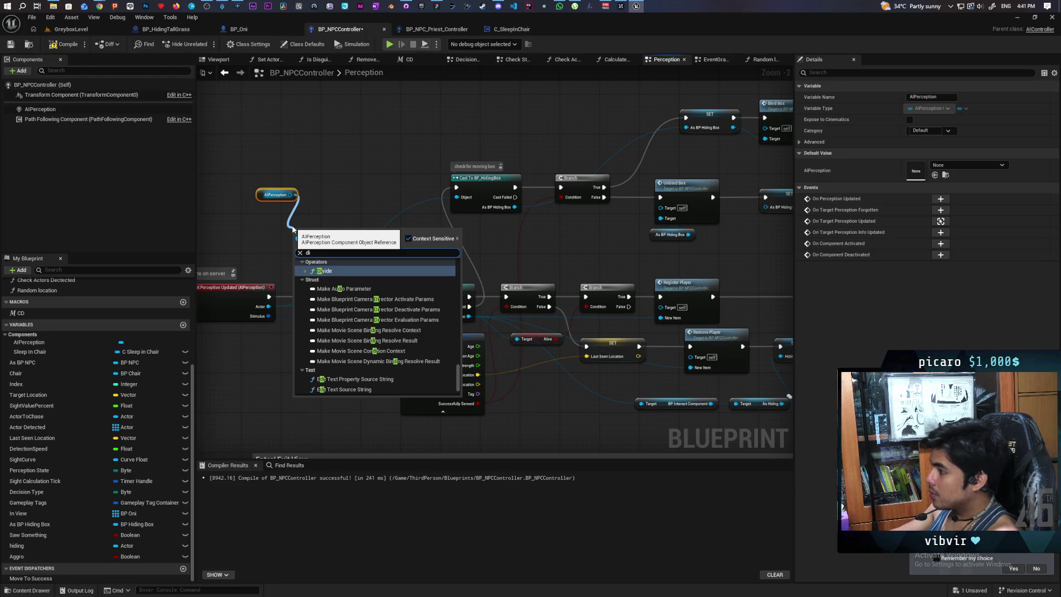
pyautogui.press('BackSpace')
pyautogui.press('BackSpace')
pyautogui.write('tick')
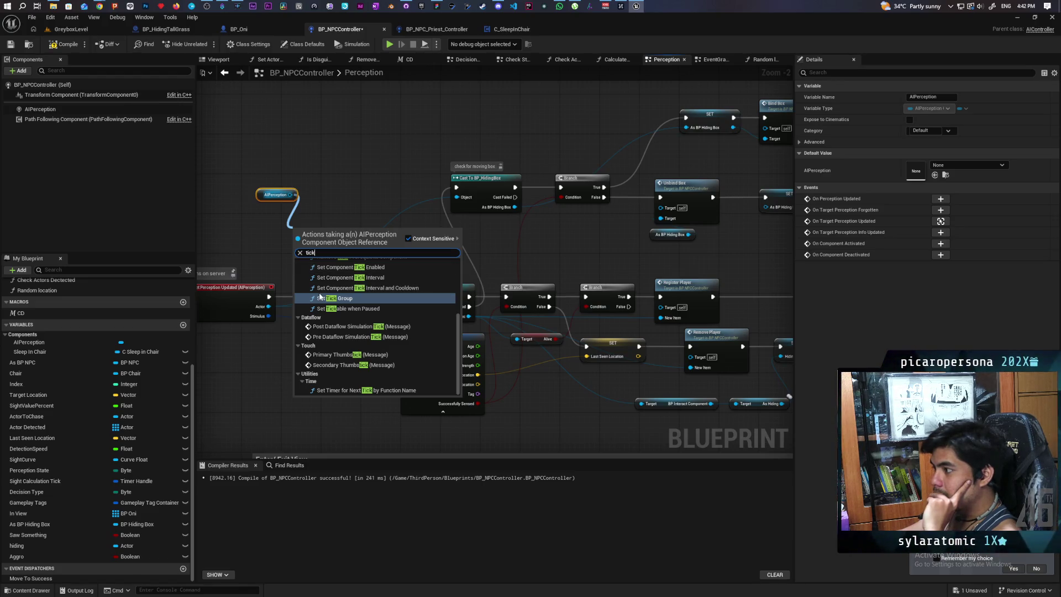
pyautogui.click(280, 202)
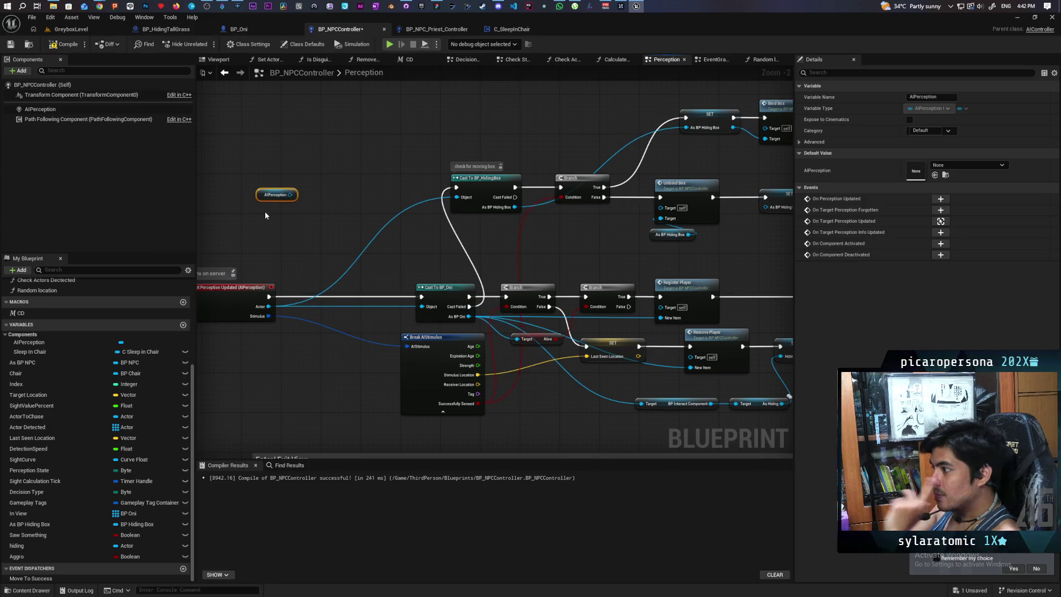
pyautogui.press('Delete')
pyautogui.press('F7')
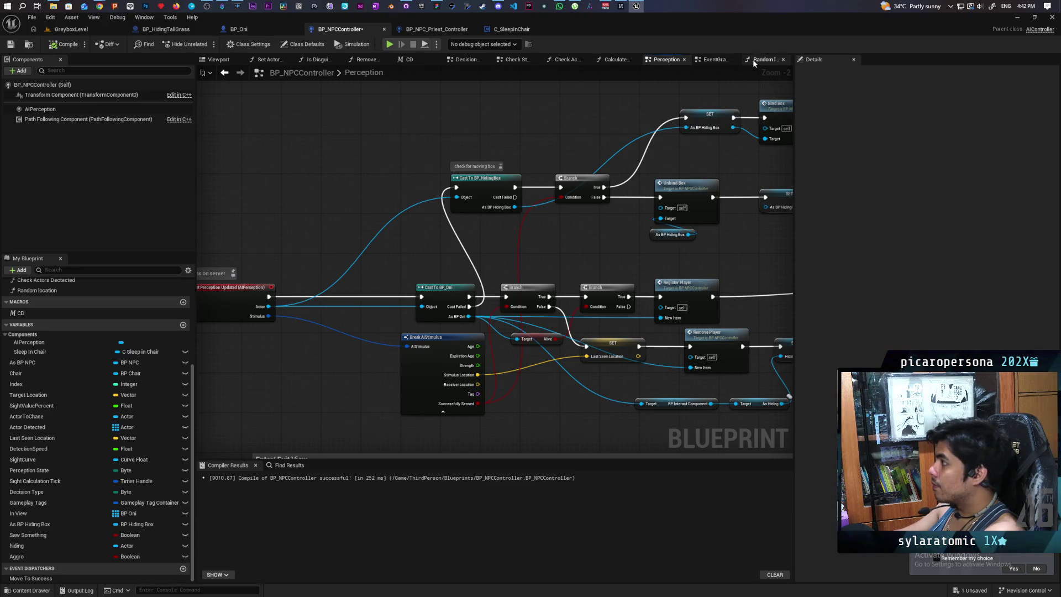
pyautogui.click(714, 59)
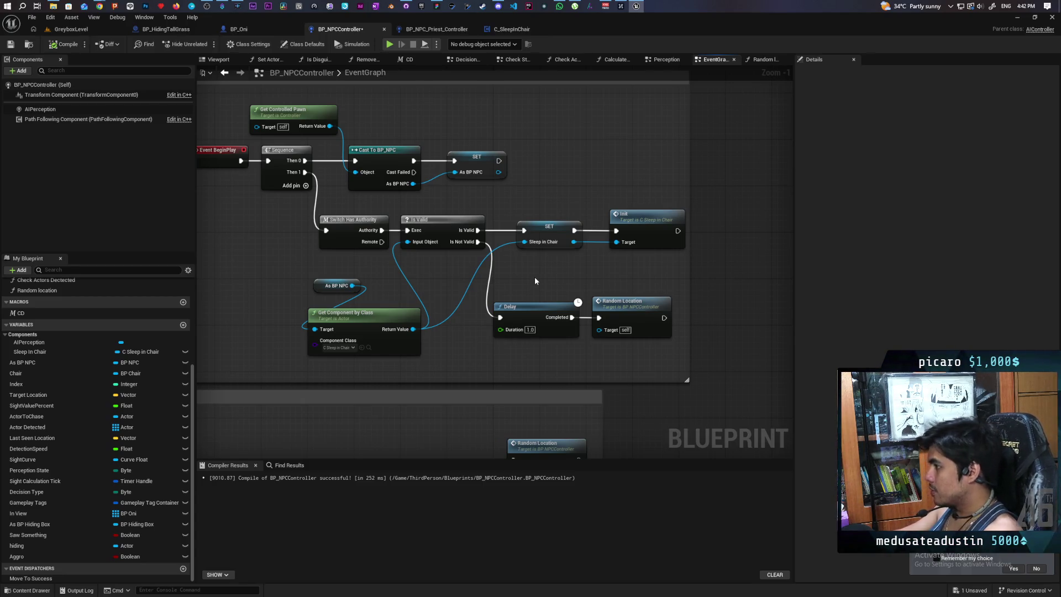
# Add a Set Component Tick Enabled node on an AIPerception reference beside the Init call
pyautogui.moveTo(559, 274)
pyautogui.mouseDown()
pyautogui.moveTo(508, 281)
pyautogui.moveTo(623, 276)
pyautogui.mouseUp()
pyautogui.click(37, 110)
pyautogui.moveTo(37, 110)
pyautogui.mouseDown()
pyautogui.moveTo(515, 180)
pyautogui.moveTo(547, 219)
pyautogui.mouseUp()
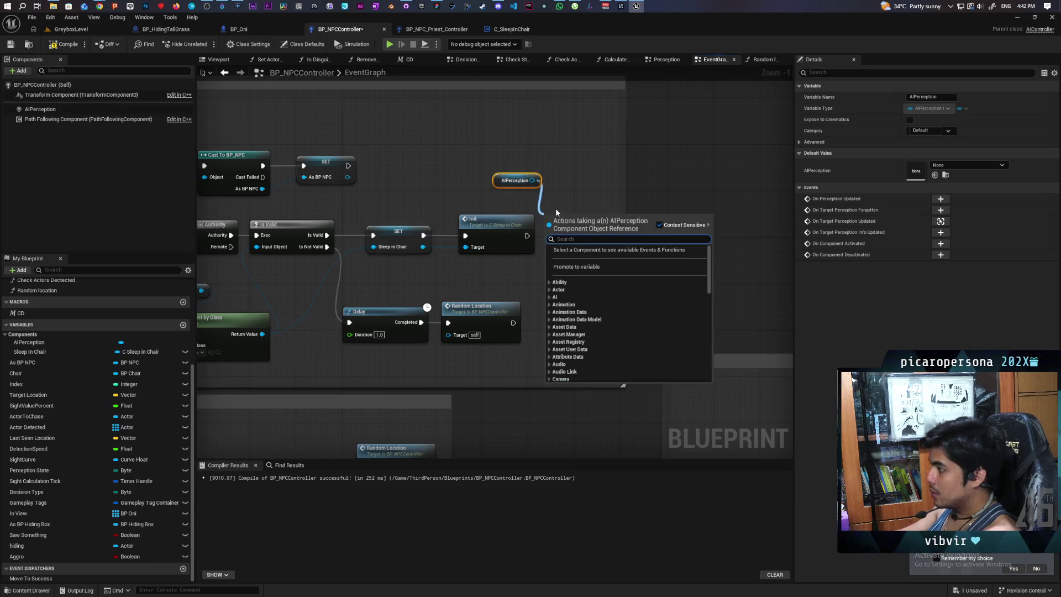
pyautogui.write('seti')
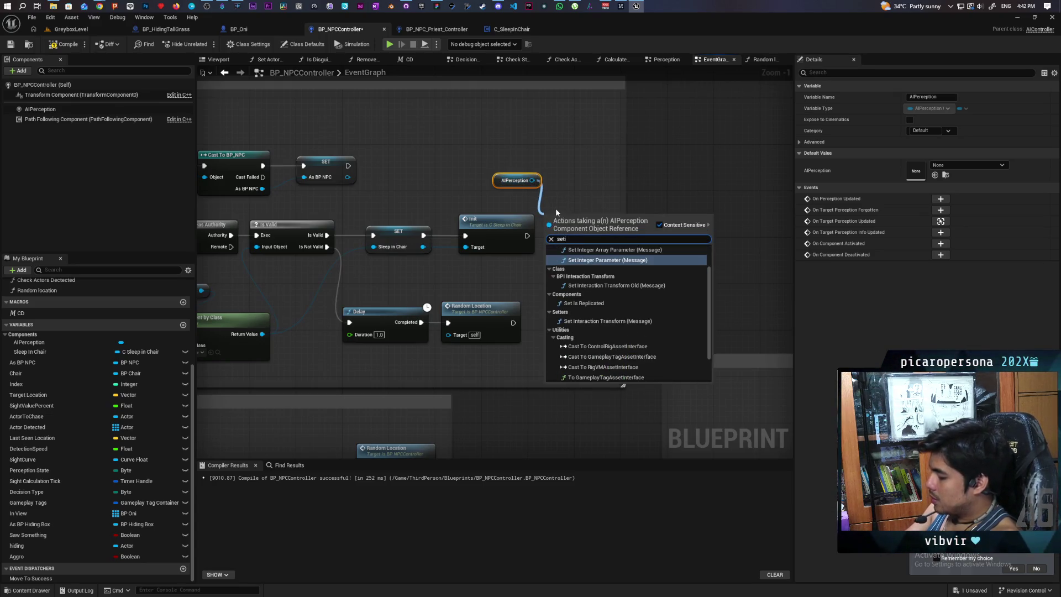
pyautogui.write(' tick e')
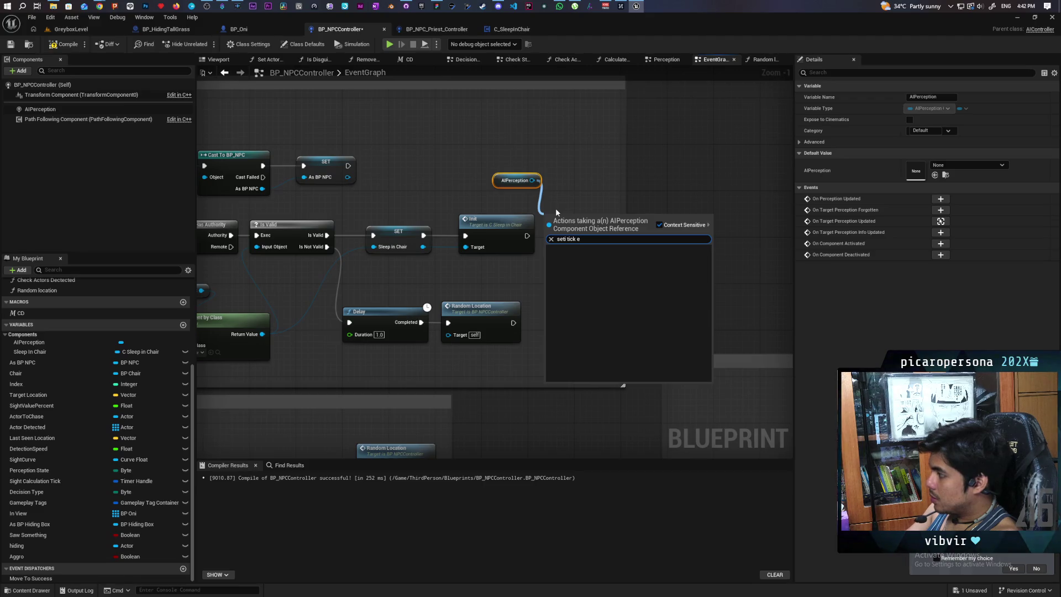
pyautogui.press('BackSpace')
pyautogui.press('BackSpace')
pyautogui.press('BackSpace')
pyautogui.press('BackSpace')
pyautogui.press('BackSpace')
pyautogui.press('BackSpace')
pyautogui.press('BackSpace')
pyautogui.press('BackSpace')
pyautogui.write(' tick')
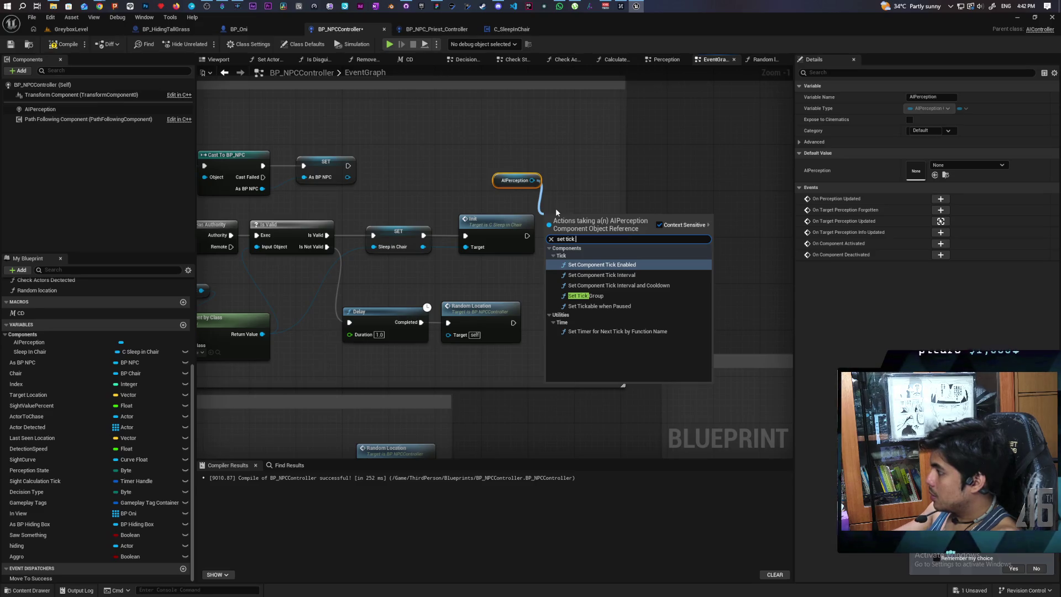
pyautogui.click(609, 264)
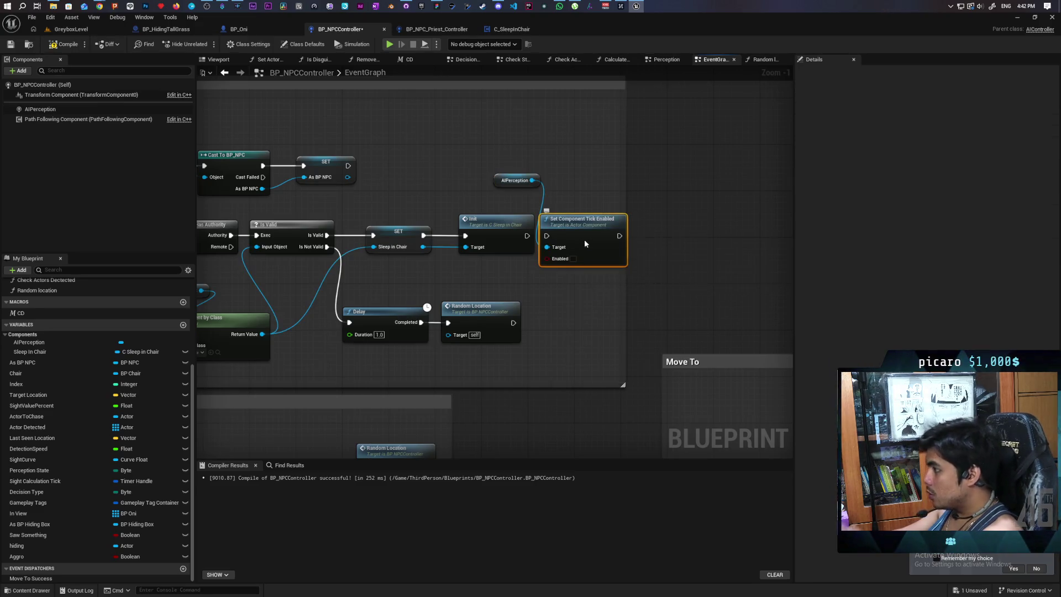
pyautogui.moveTo(610, 260); pyautogui.dragTo(622, 260)
pyautogui.moveTo(527, 236); pyautogui.dragTo(554, 232)
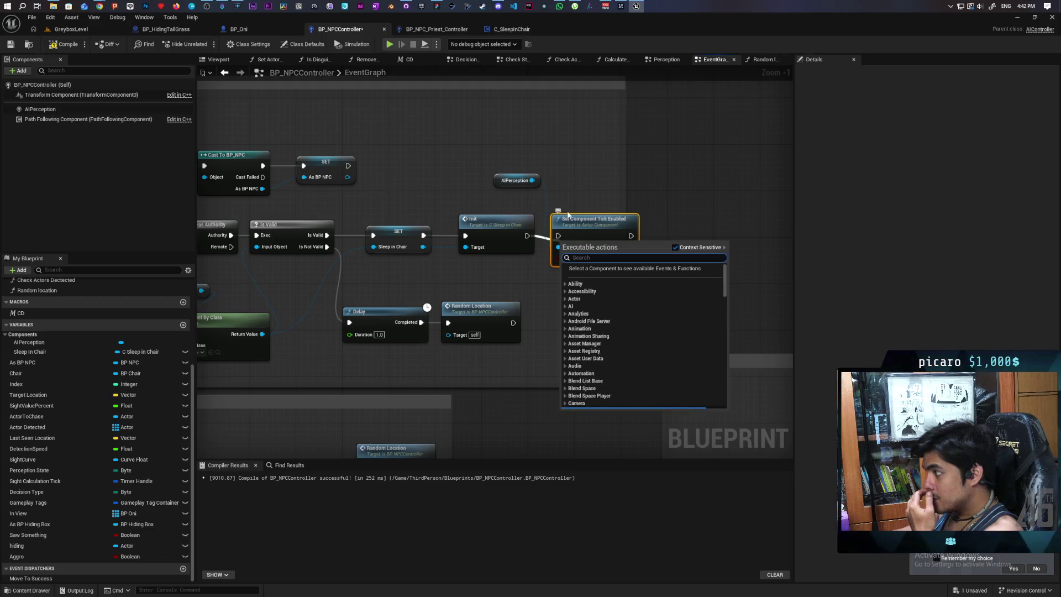
pyautogui.press('Escape')
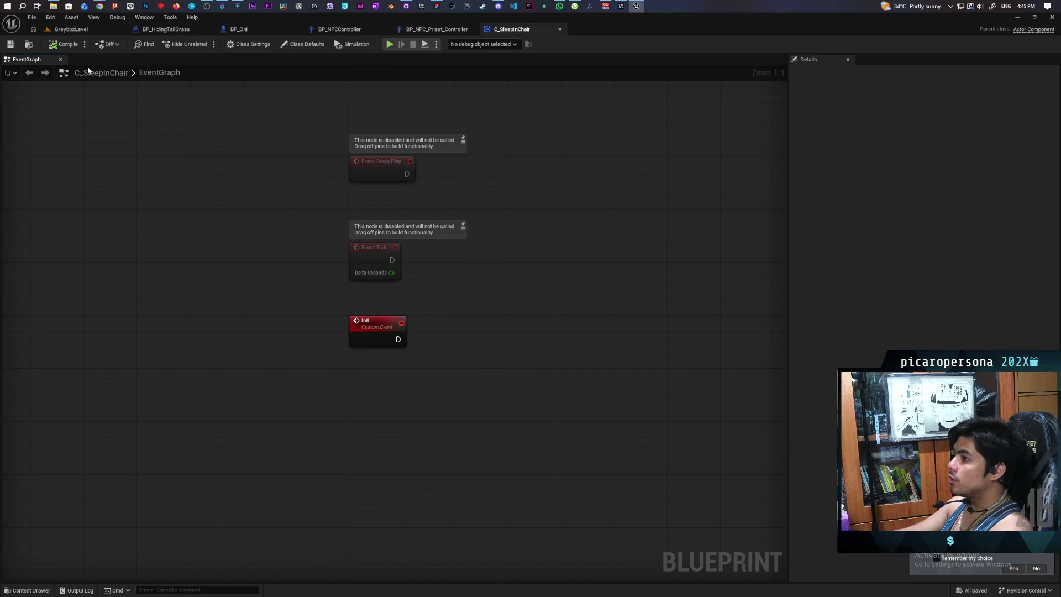
# Show the My Blueprint panel and add a variable named Chair to C_SleepInChair
pyautogui.click(152, 17)
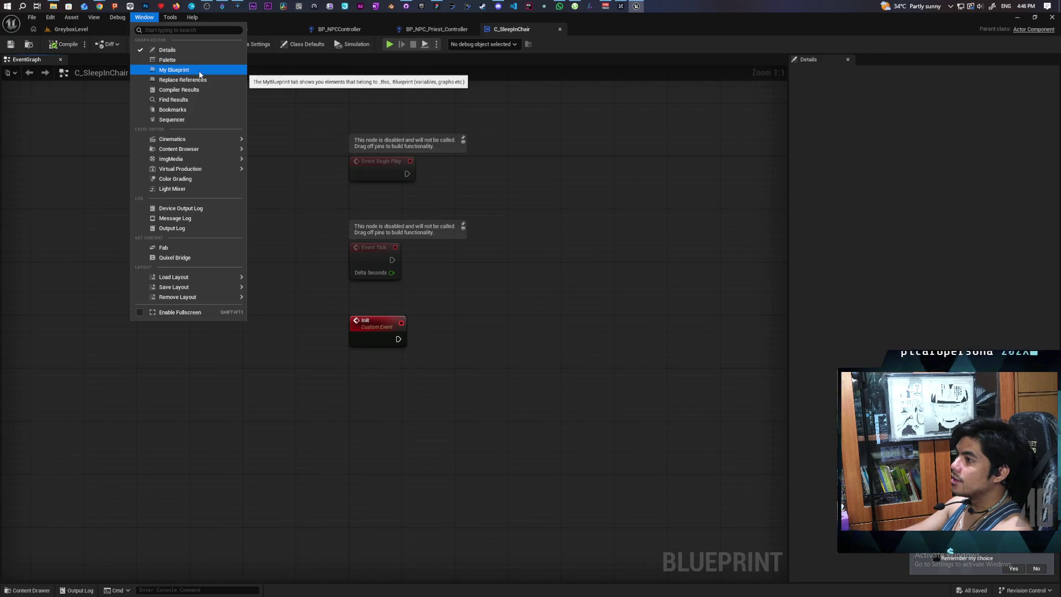
pyautogui.click(199, 72)
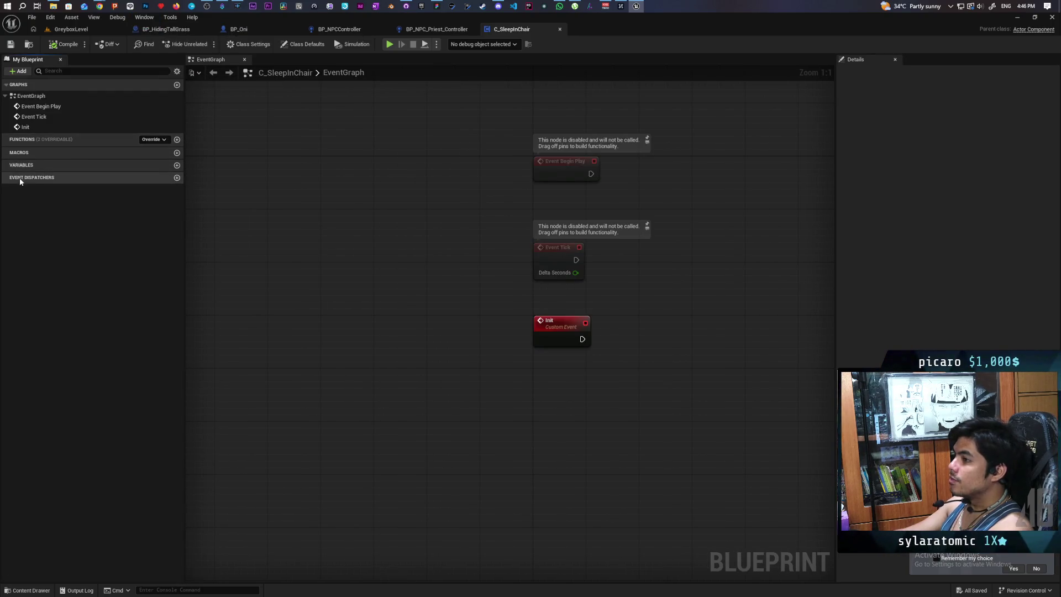
pyautogui.click(177, 166)
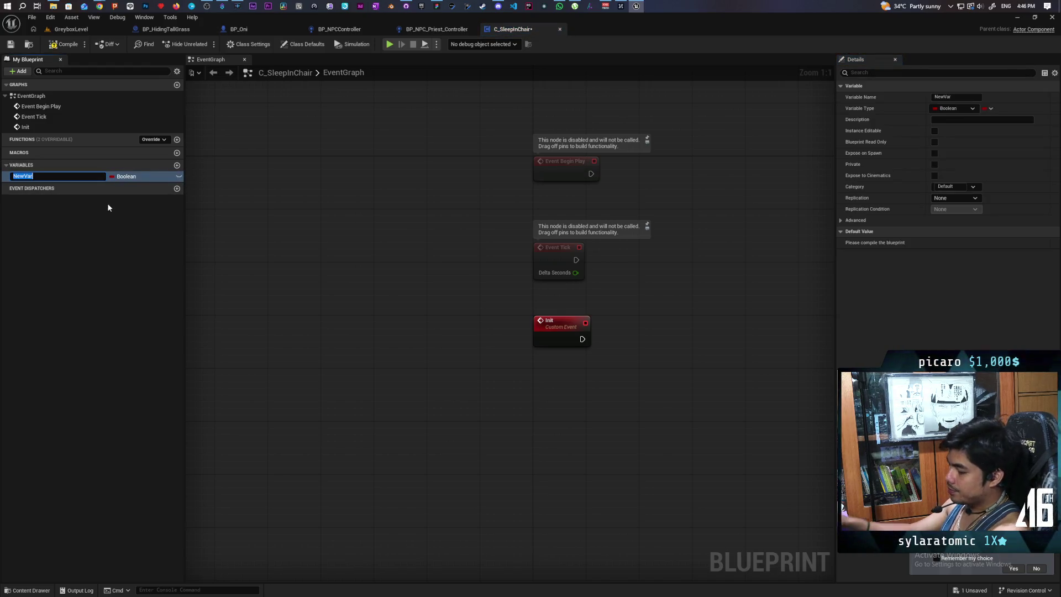
pyautogui.write('Chair')
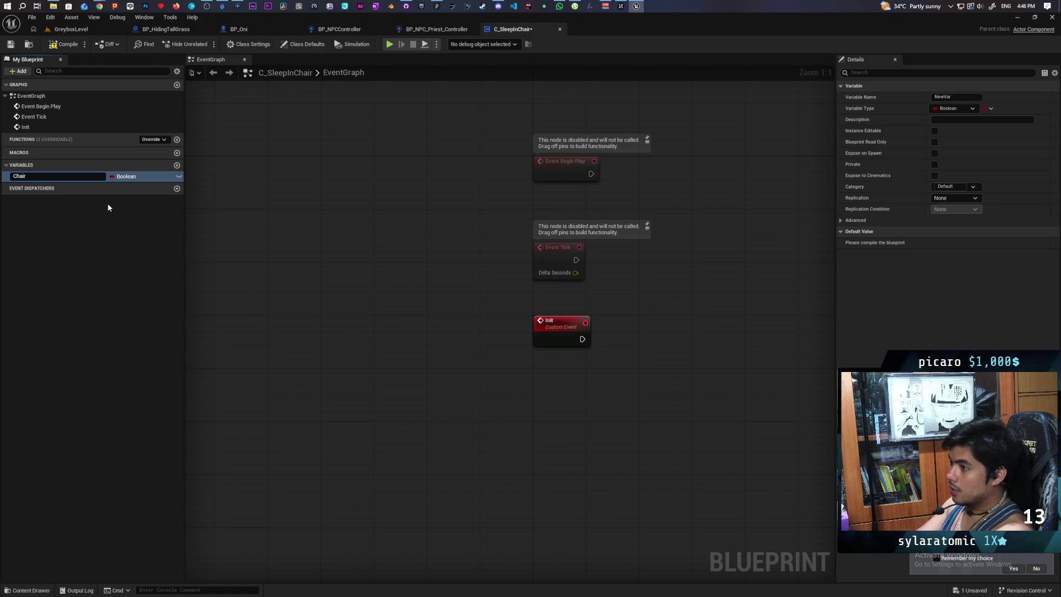
pyautogui.press('Return')
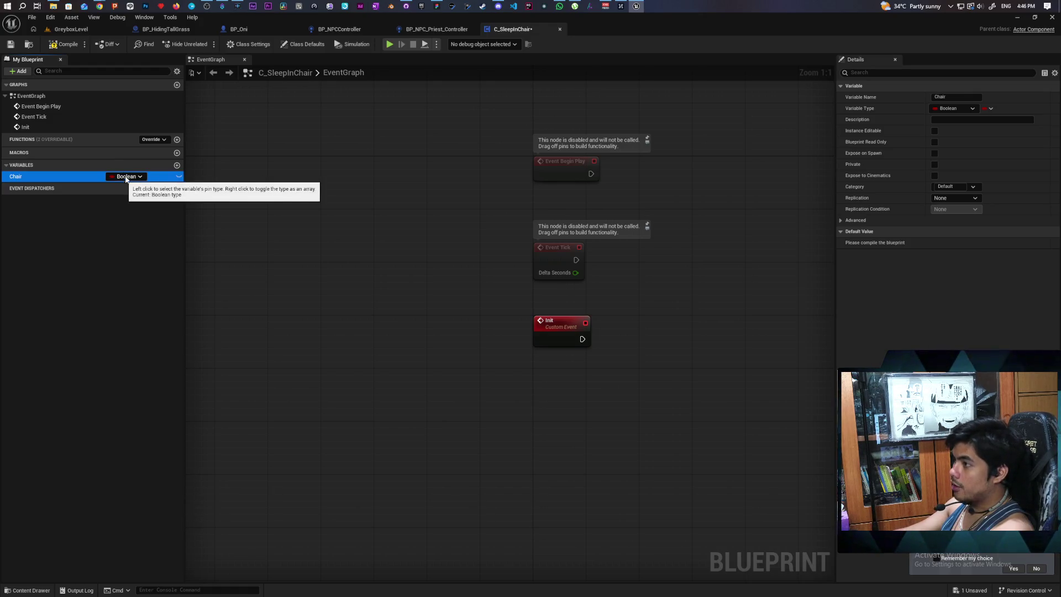
# Change the Chair variable's type to a BP Chair object reference
pyautogui.click(67, 30)
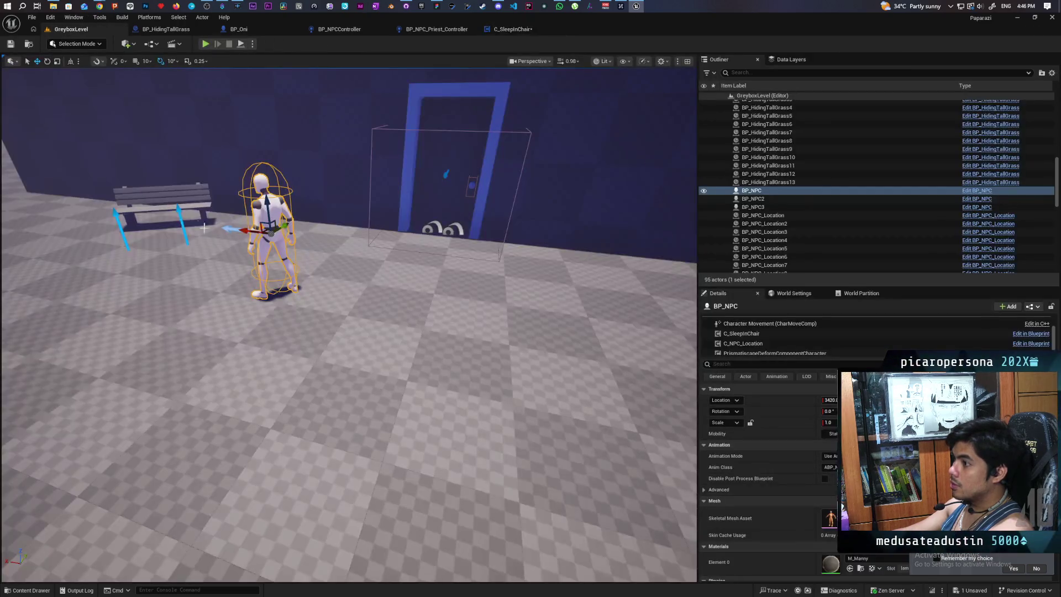
pyautogui.click(169, 194)
pyautogui.click(499, 29)
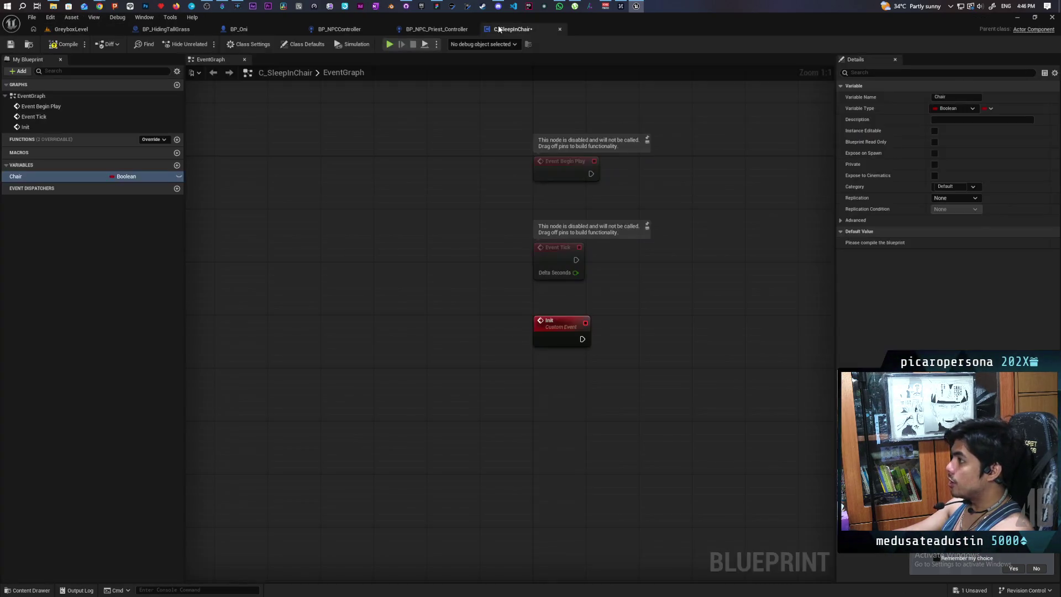
pyautogui.click(125, 208)
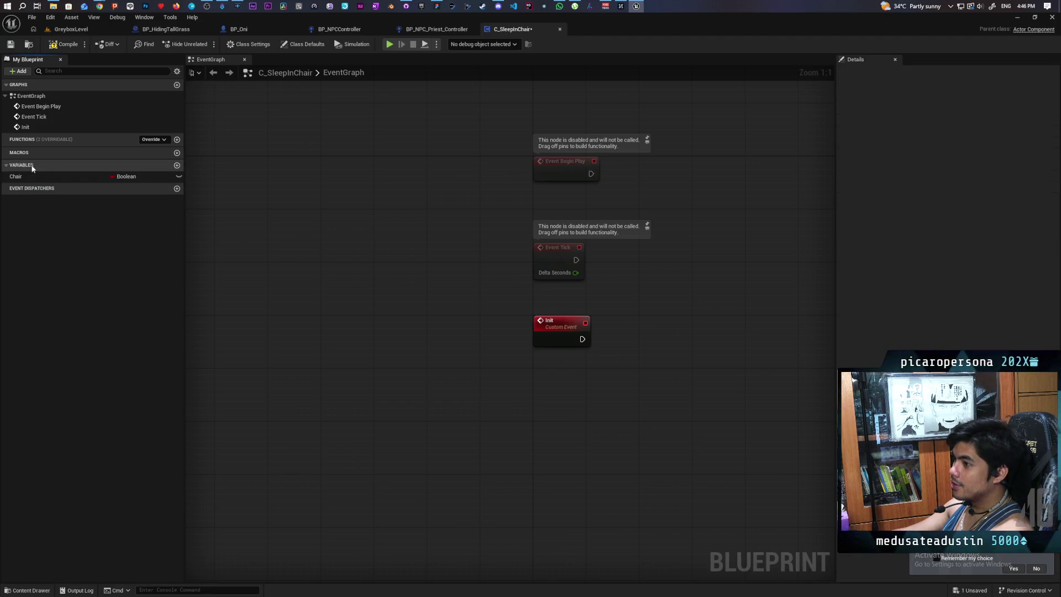
pyautogui.click(127, 176)
pyautogui.write('bp chai')
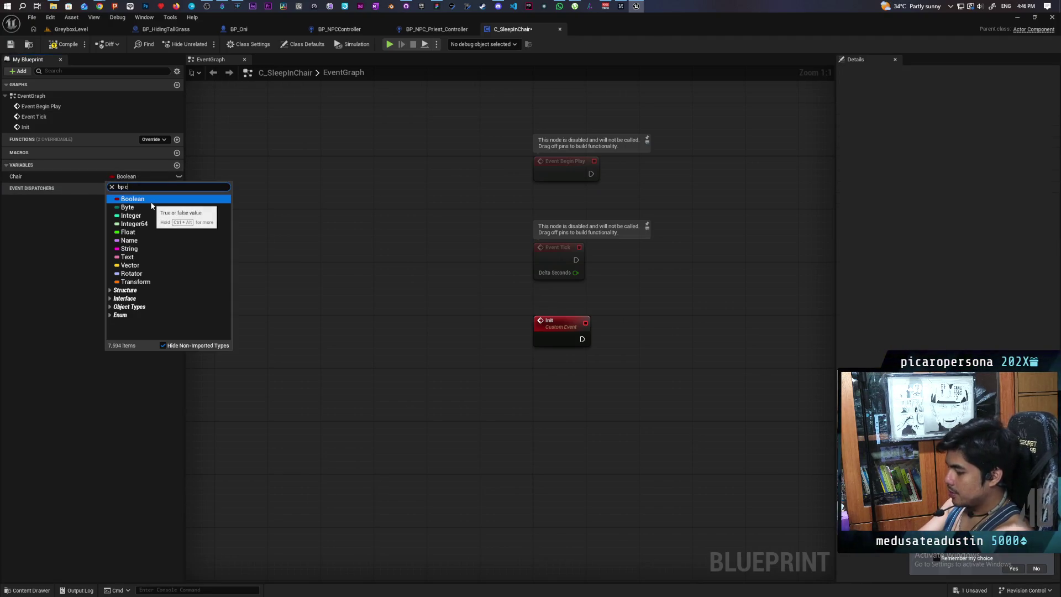
pyautogui.moveTo(194, 206)
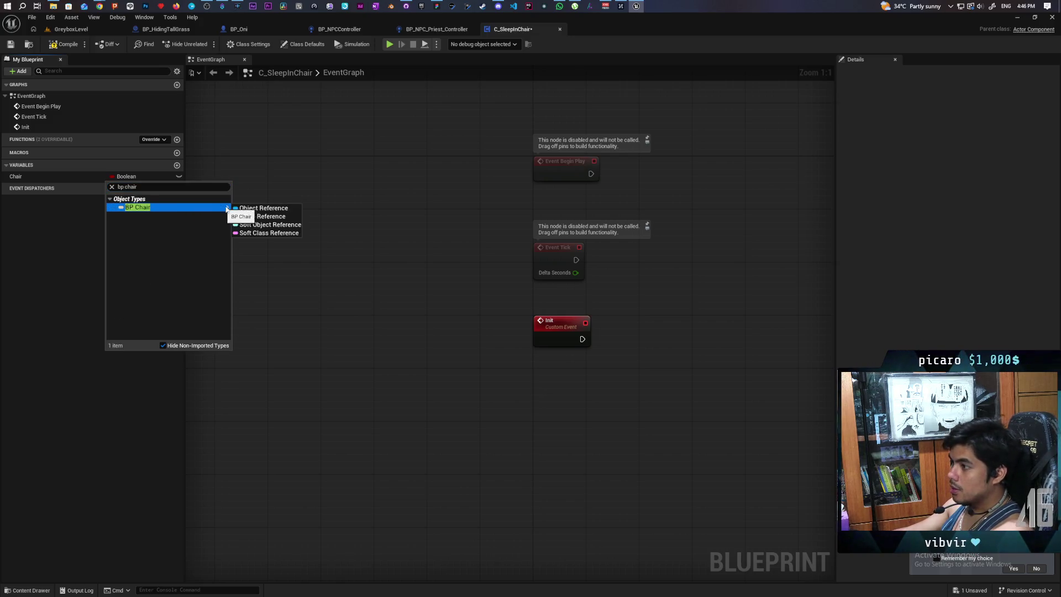
pyautogui.click(241, 211)
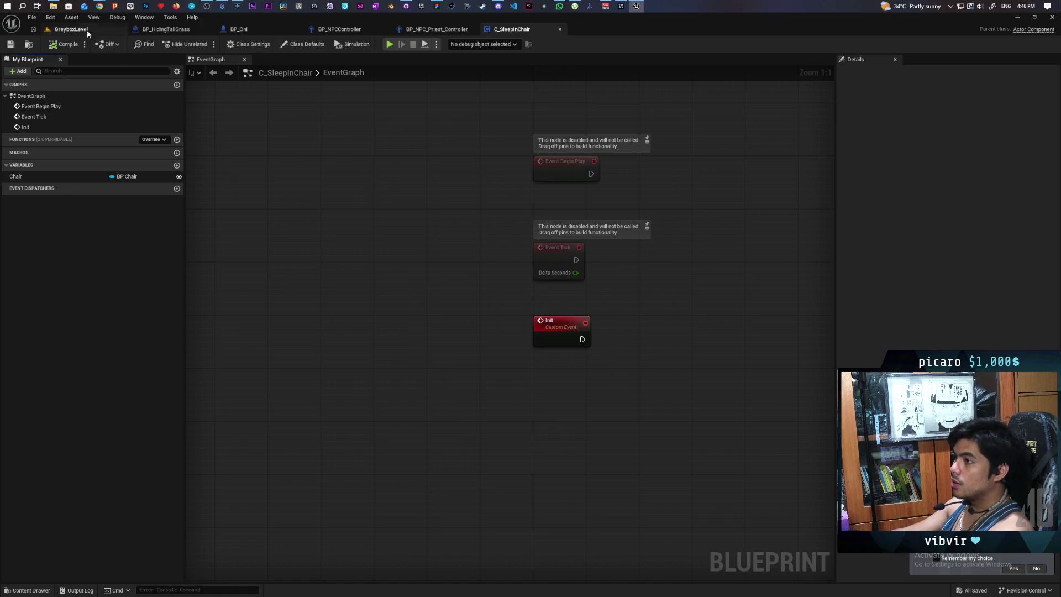
pyautogui.click(88, 31)
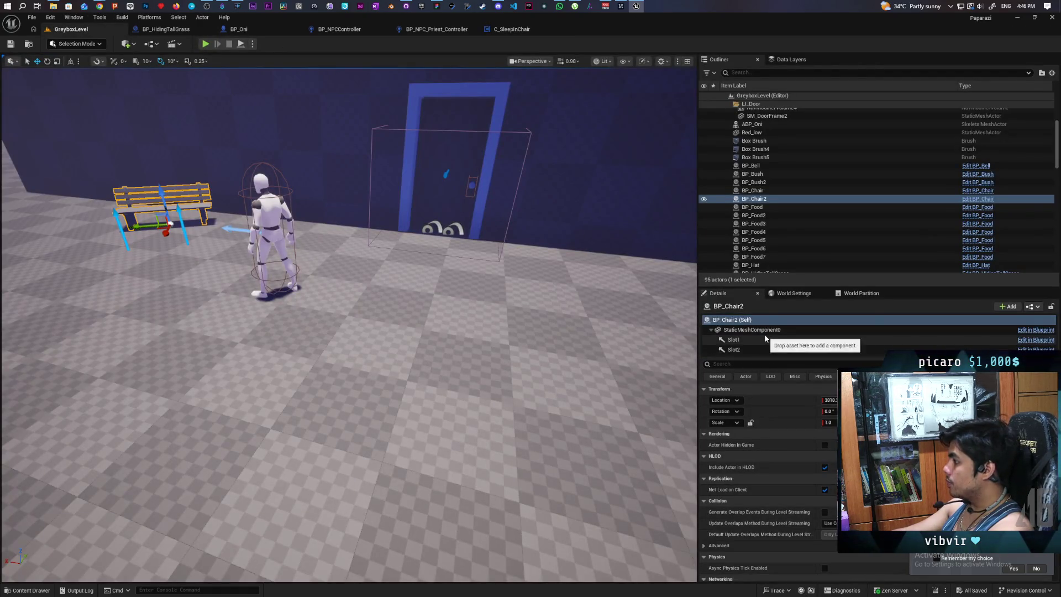
# Set BP_NPC's Sleep In Chair component Chair to the bench's BP_Chair and save GreyboxLevel
pyautogui.click(275, 218)
pyautogui.scroll(-3, 786, 340)
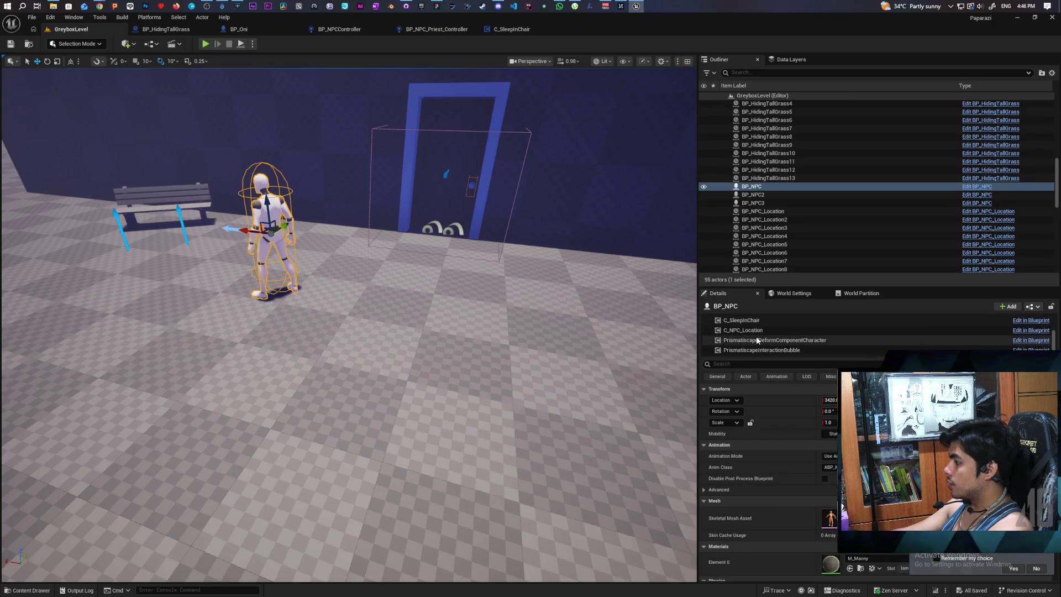
pyautogui.click(785, 323)
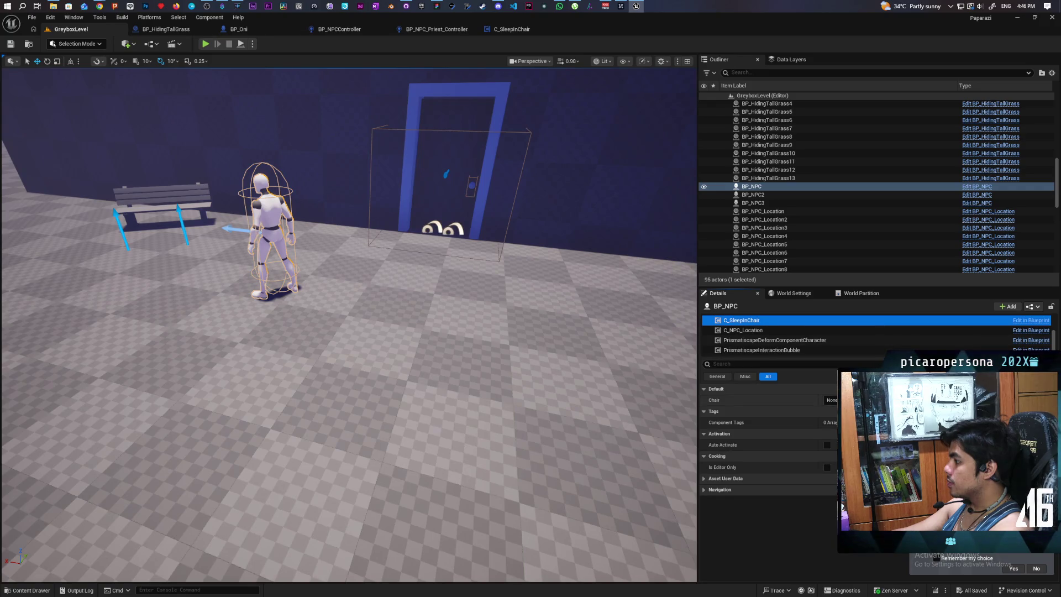
pyautogui.click(177, 200)
pyautogui.hotkey('ctrl', 's')
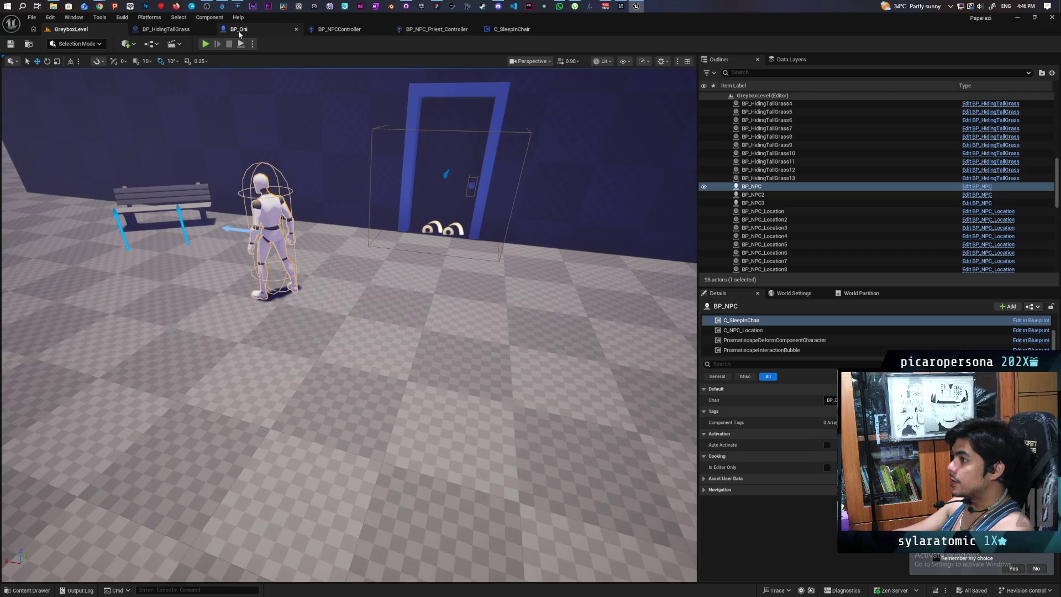
# Switch to BP_NPCController's EventGraph and navigate to the Sit Down section
pyautogui.click(352, 31)
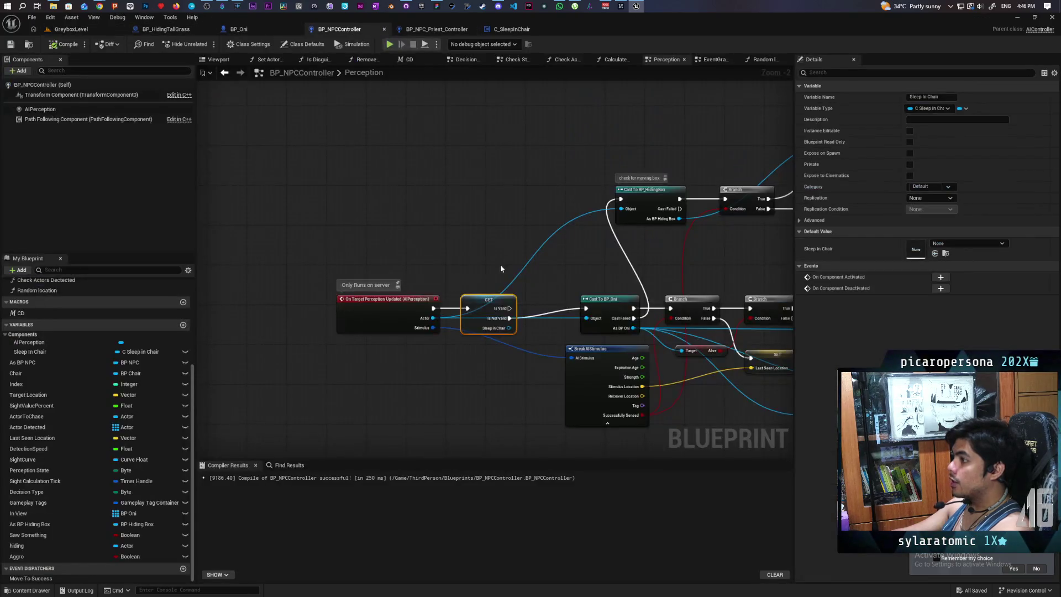
pyautogui.scroll(-10, 439, 229)
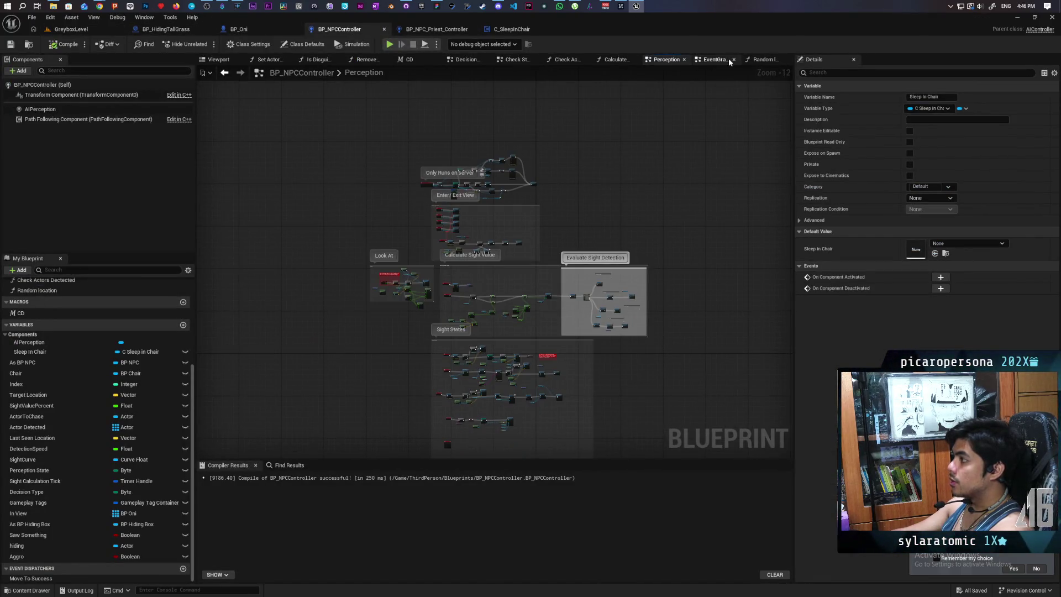
pyautogui.click(707, 60)
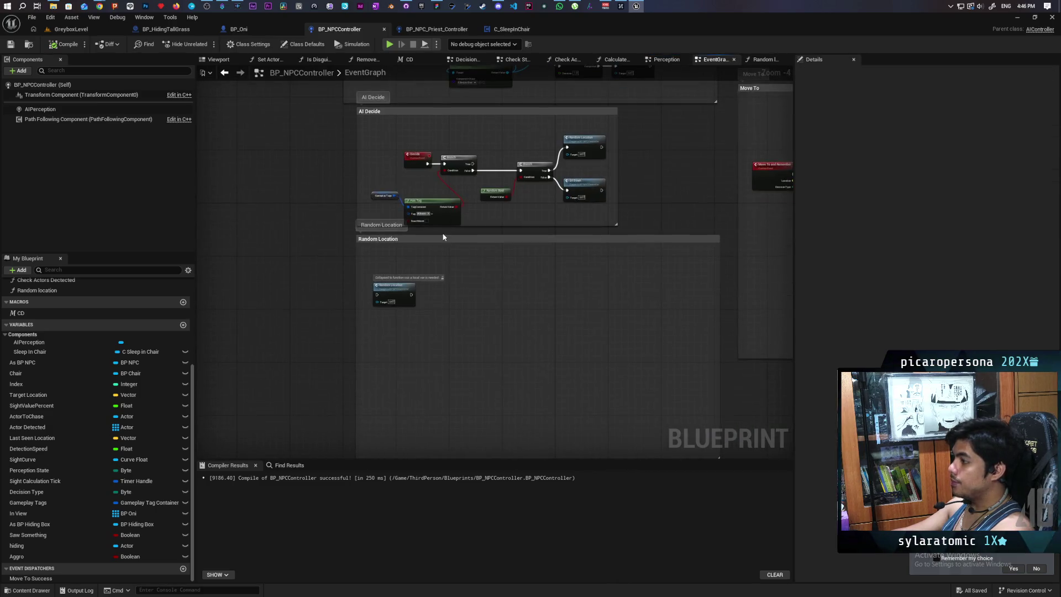
pyautogui.scroll(1, 460, 234)
pyautogui.scroll(-3, 464, 223)
pyautogui.moveTo(492, 293)
pyautogui.mouseDown()
pyautogui.moveTo(472, 202)
pyautogui.moveTo(402, 134)
pyautogui.moveTo(413, 149)
pyautogui.mouseUp()
pyautogui.scroll(3, 472, 201)
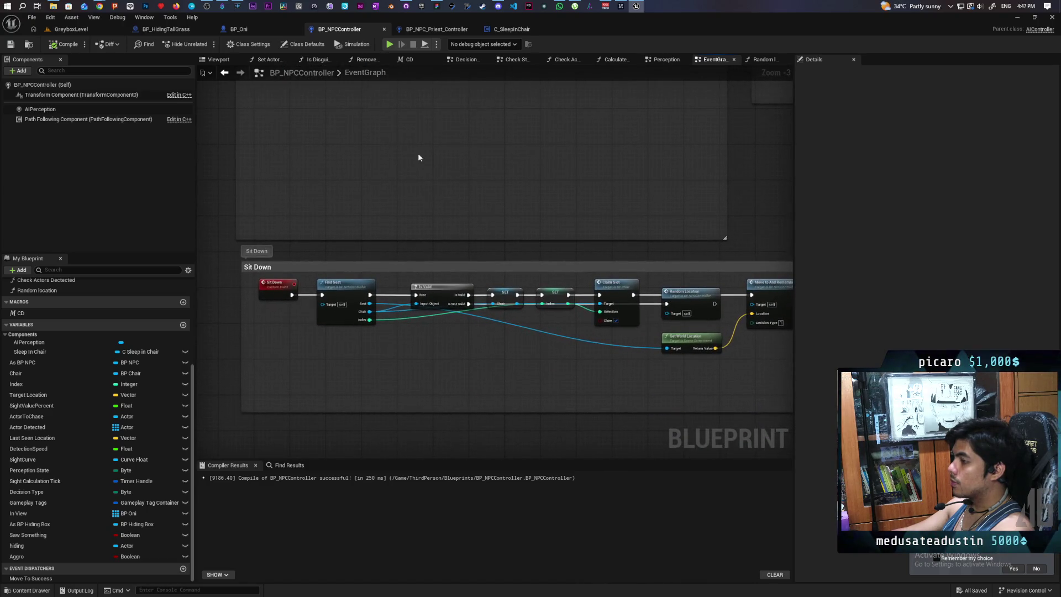
pyautogui.scroll(1, 472, 183)
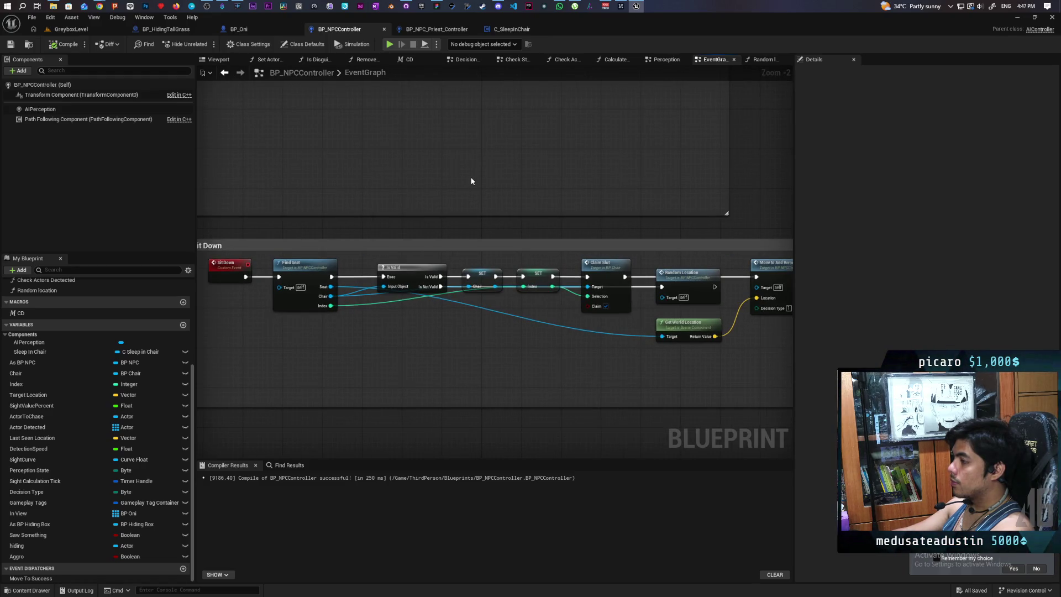
pyautogui.moveTo(502, 213)
pyautogui.mouseDown()
pyautogui.moveTo(597, 194)
pyautogui.moveTo(518, 185)
pyautogui.moveTo(665, 183)
pyautogui.mouseUp()
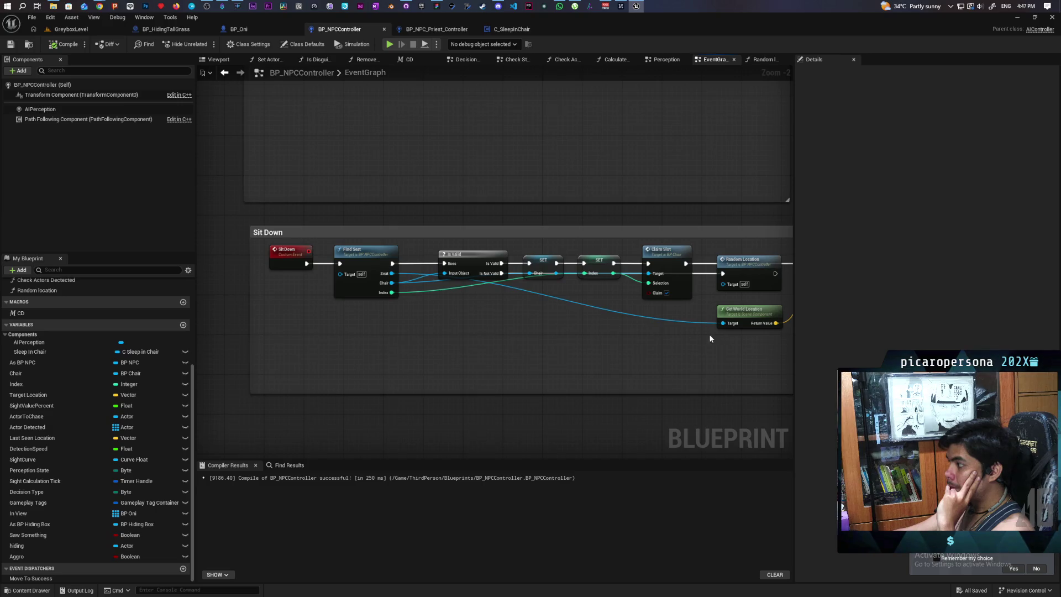
# Move the Random Location node below the Is Valid chain and recentre the Sit Down nodes
pyautogui.moveTo(713, 338); pyautogui.dragTo(492, 326)
pyautogui.moveTo(510, 260)
pyautogui.mouseDown()
pyautogui.moveTo(374, 330)
pyautogui.moveTo(328, 301)
pyautogui.mouseUp()
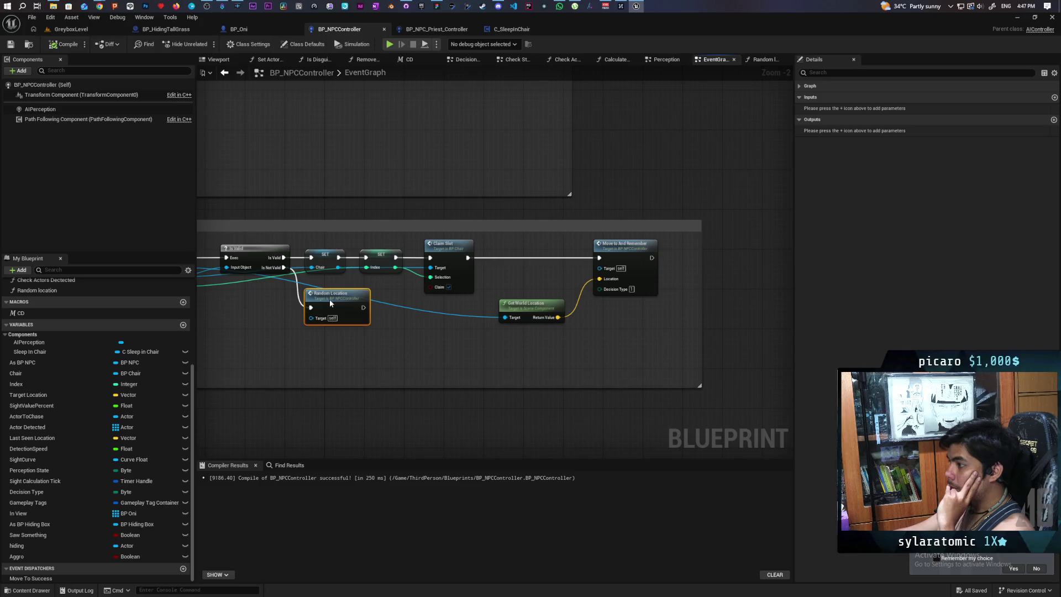
pyautogui.moveTo(474, 337)
pyautogui.mouseDown()
pyautogui.moveTo(604, 331)
pyautogui.moveTo(561, 333)
pyautogui.mouseUp()
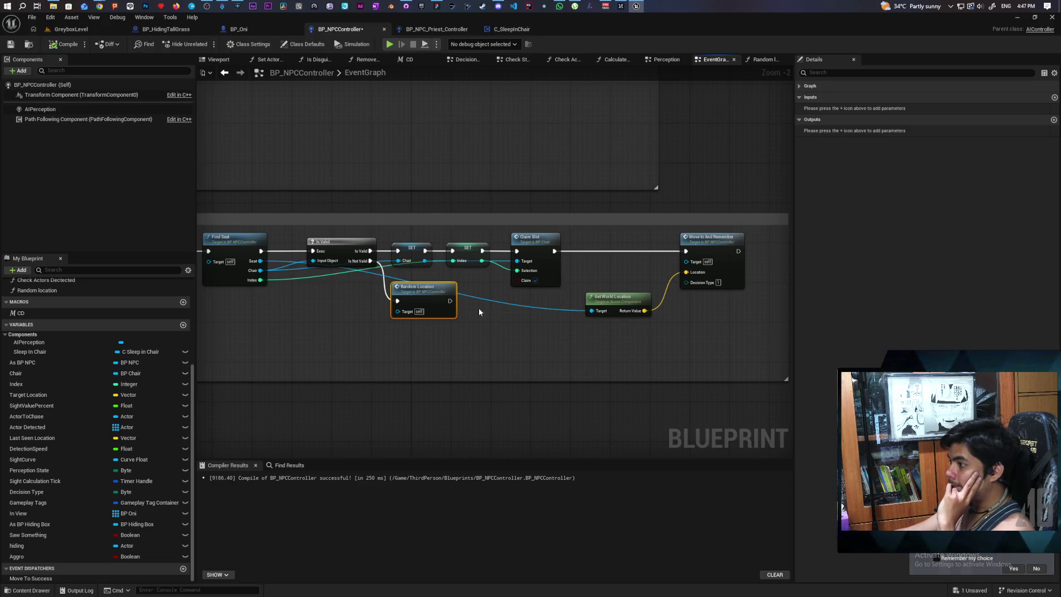
pyautogui.moveTo(432, 291); pyautogui.dragTo(427, 292)
pyautogui.click(522, 324)
pyautogui.moveTo(521, 324)
pyautogui.mouseDown()
pyautogui.moveTo(592, 296)
pyautogui.moveTo(522, 292)
pyautogui.moveTo(616, 286)
pyautogui.moveTo(644, 303)
pyautogui.moveTo(607, 327)
pyautogui.moveTo(610, 308)
pyautogui.mouseUp()
pyautogui.scroll(-1, 610, 309)
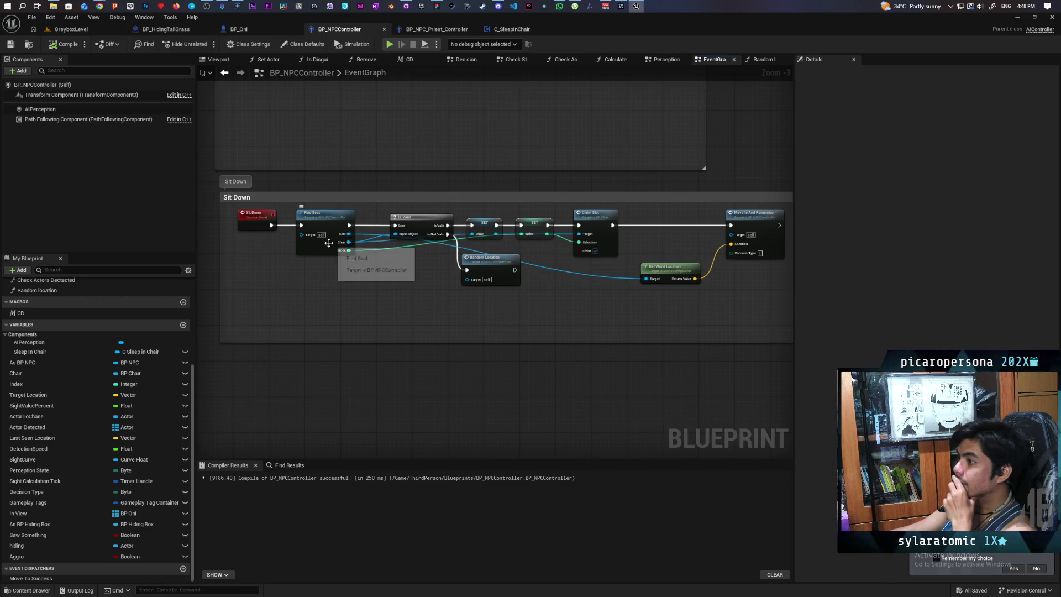
pyautogui.doubleClick(327, 244)
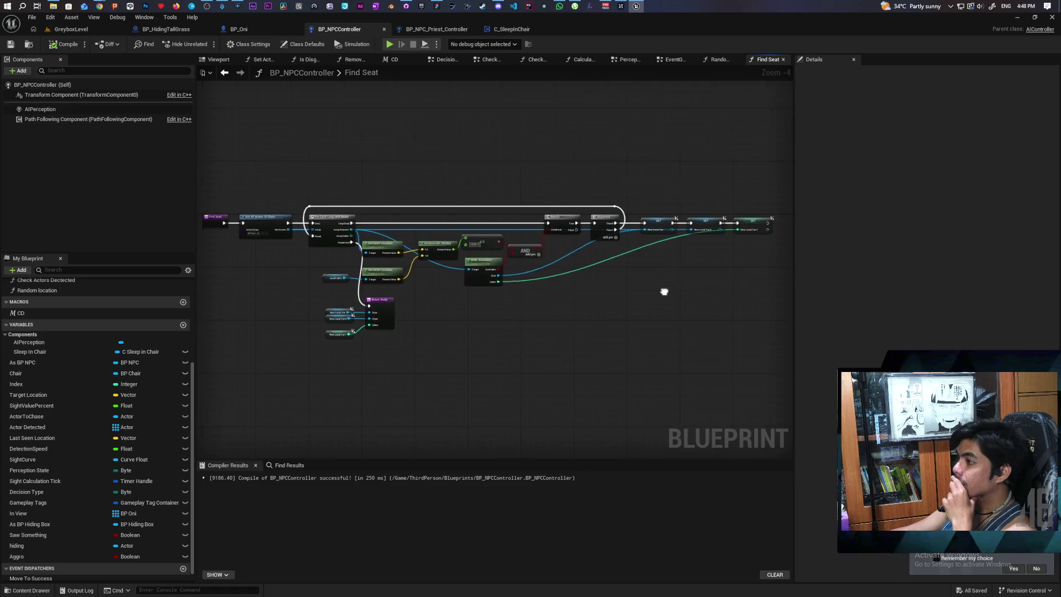
pyautogui.scroll(1, 534, 310)
pyautogui.scroll(1, 496, 326)
pyautogui.moveTo(492, 316)
pyautogui.mouseDown()
pyautogui.moveTo(504, 336)
pyautogui.moveTo(324, 341)
pyautogui.moveTo(249, 324)
pyautogui.moveTo(488, 328)
pyautogui.mouseUp()
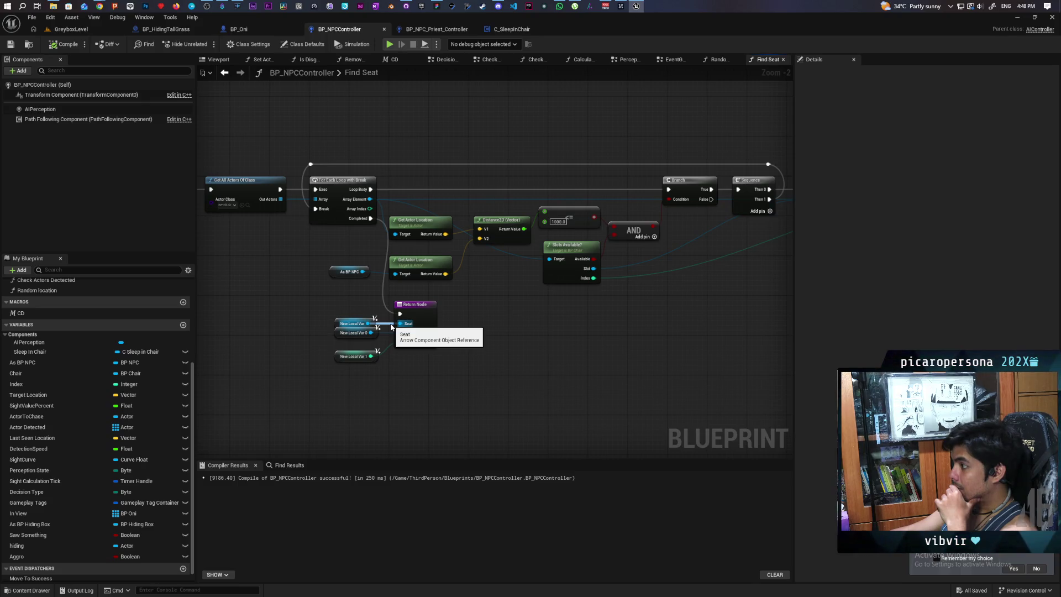
pyautogui.moveTo(550, 319); pyautogui.dragTo(579, 275)
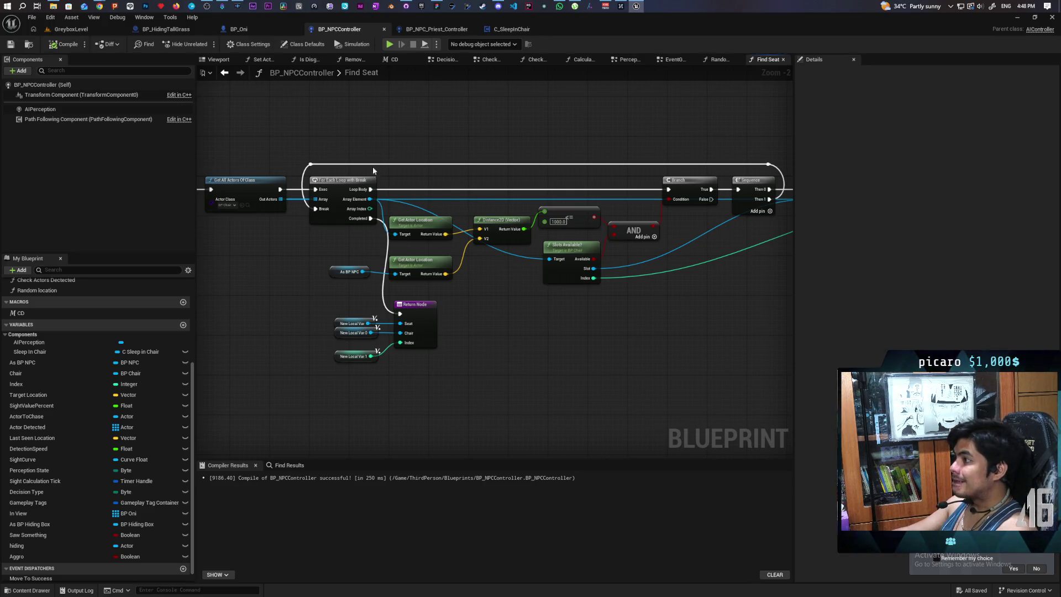
pyautogui.click(675, 60)
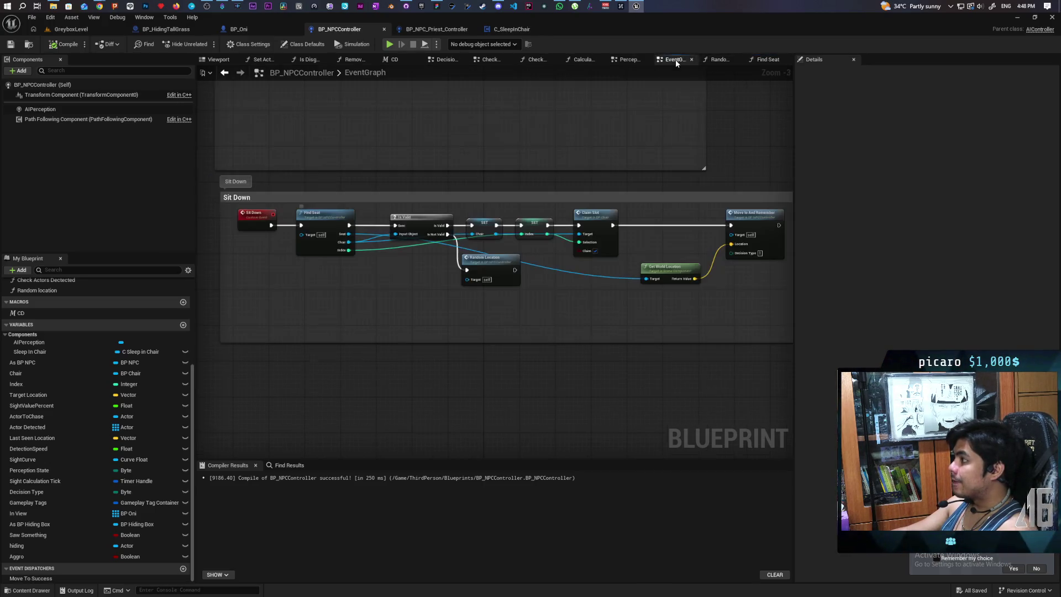
# Enlarge the Sit Down comment box downward
pyautogui.scroll(-5, 416, 313)
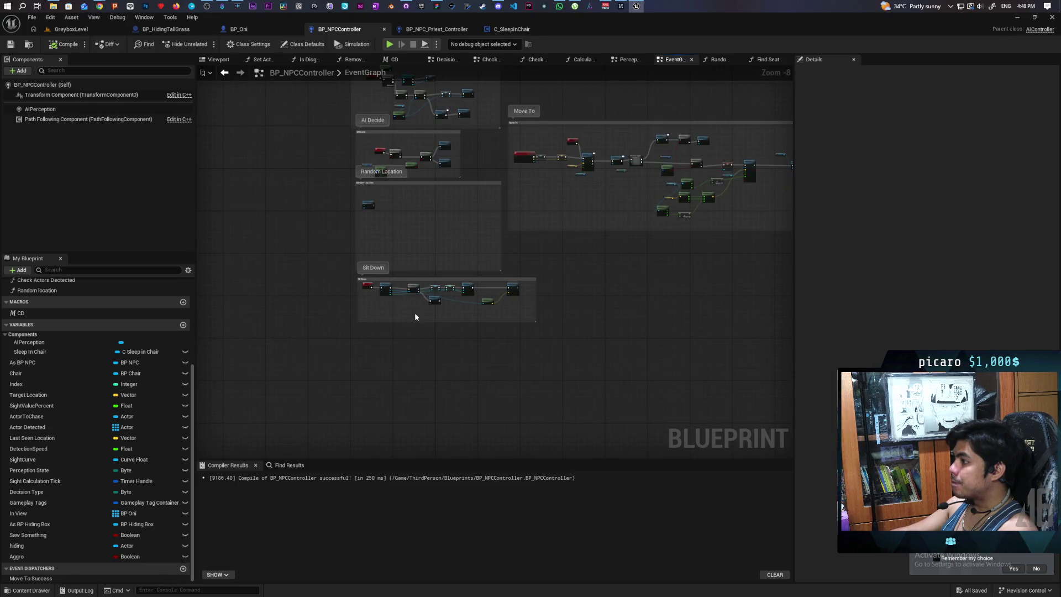
pyautogui.scroll(3, 416, 317)
pyautogui.scroll(1, 441, 340)
pyautogui.moveTo(502, 324); pyautogui.dragTo(499, 397)
# Delete the Init call after SET Sleep In Chair, then compile and save BP_NPCController
pyautogui.scroll(-2, 465, 331)
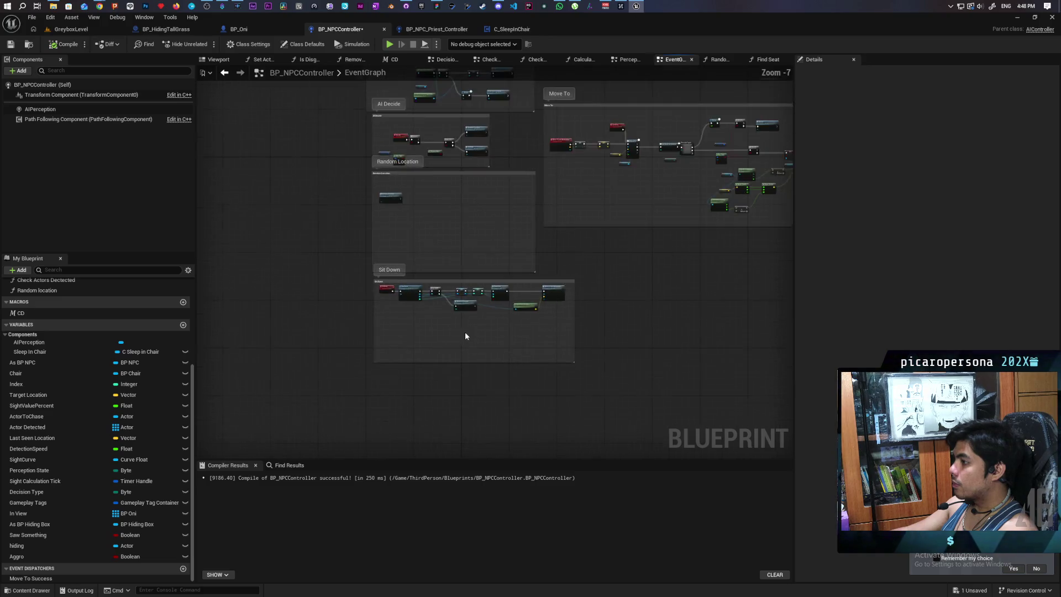
pyautogui.scroll(3, 478, 263)
pyautogui.scroll(2, 478, 263)
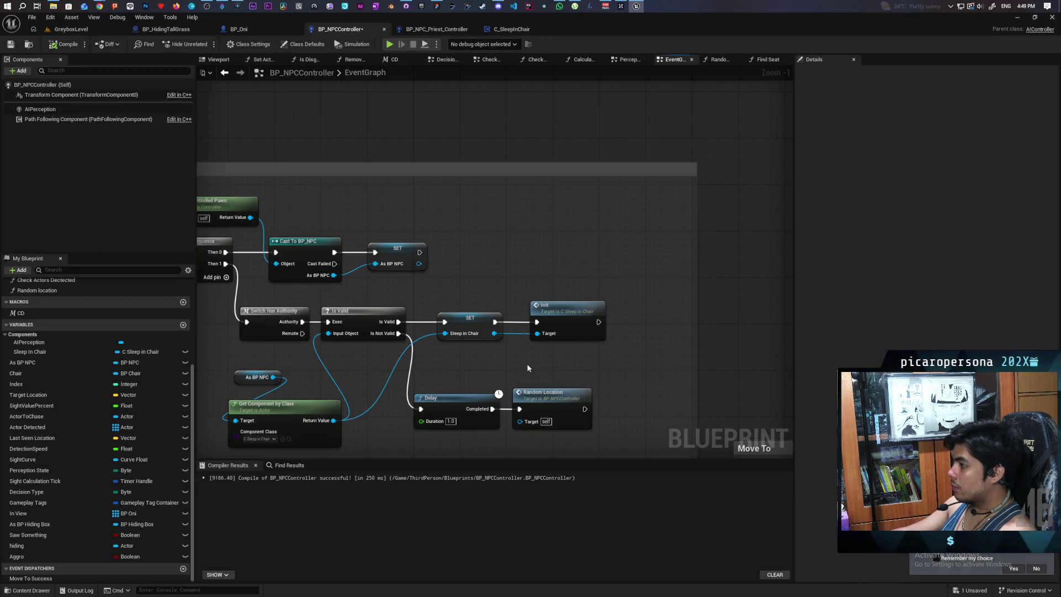
pyautogui.click(574, 321)
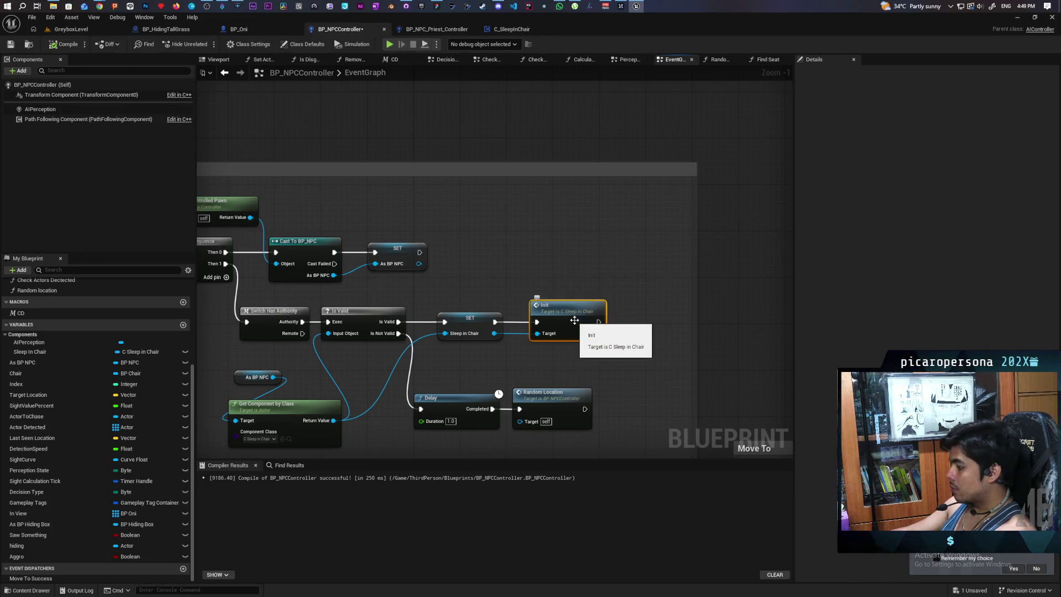
pyautogui.press('Delete')
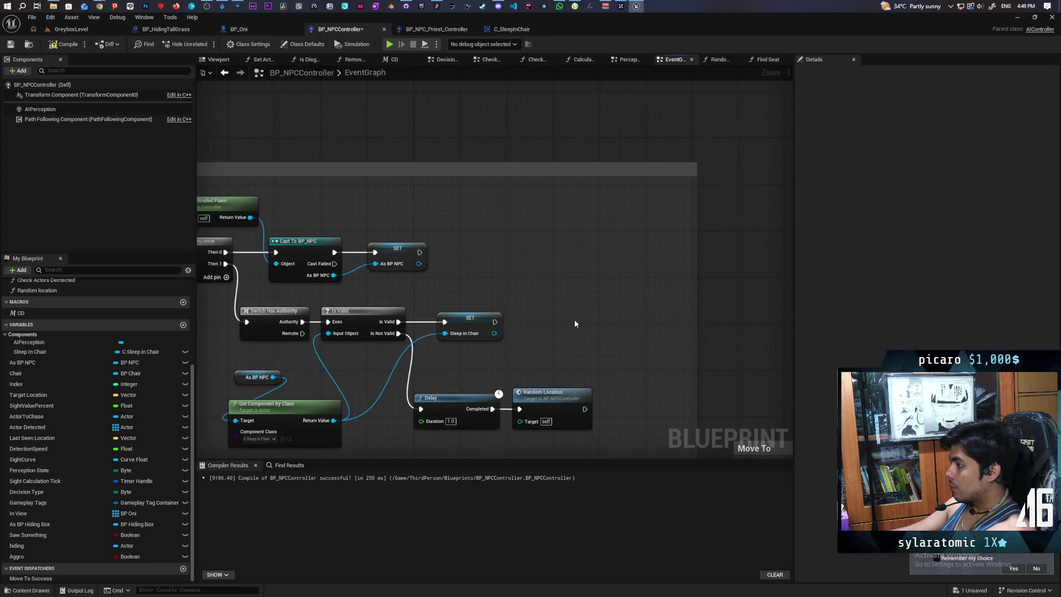
pyautogui.hotkey('ctrl', 's')
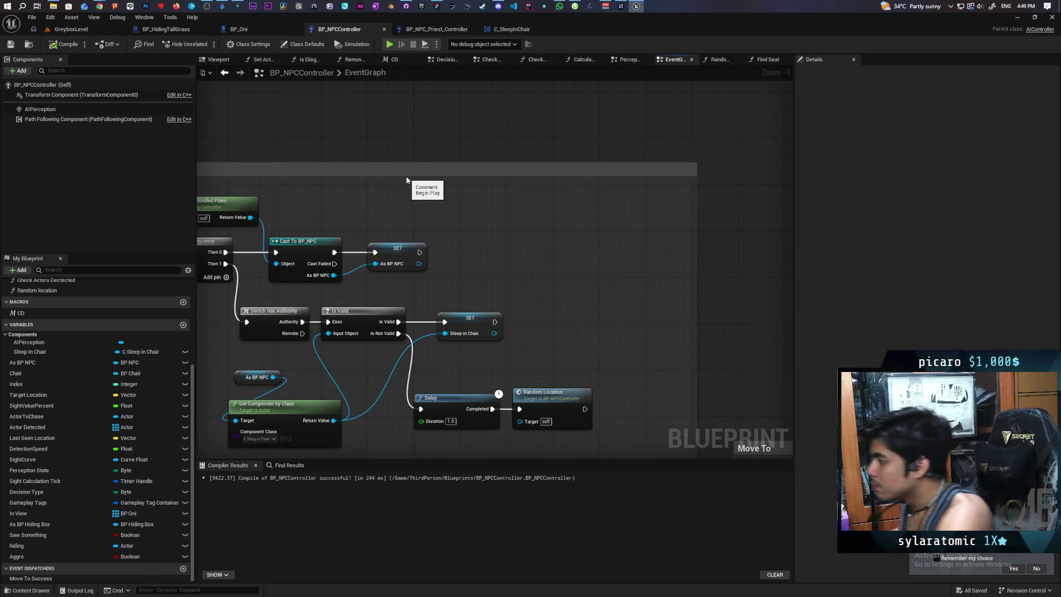
pyautogui.click(502, 29)
# Delete C_SleepInChair's Init custom event and save the blueprint
pyautogui.click(547, 335)
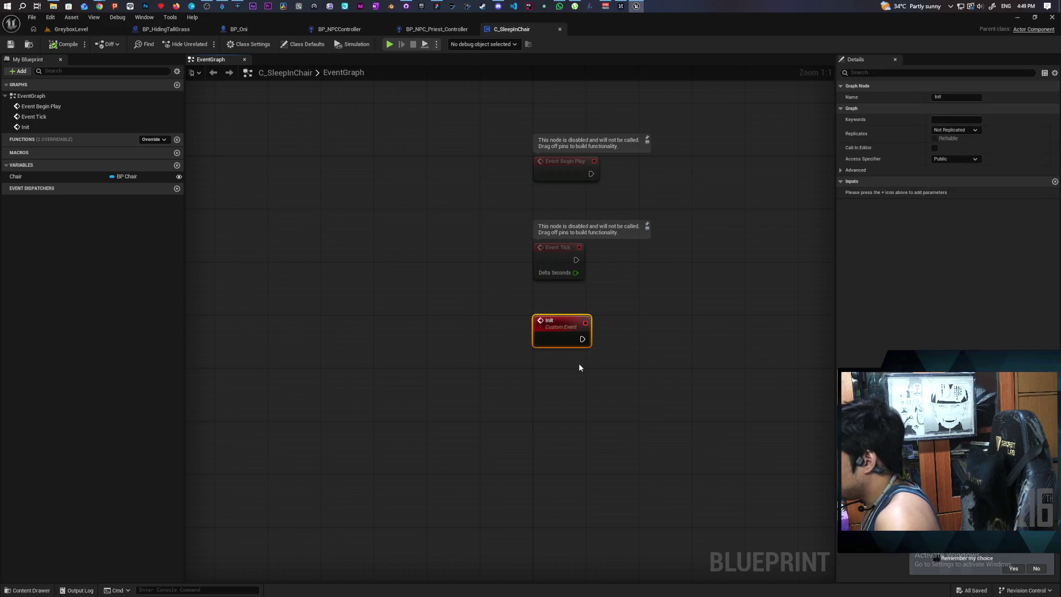
pyautogui.press('Delete')
pyautogui.hotkey('ctrl', 's')
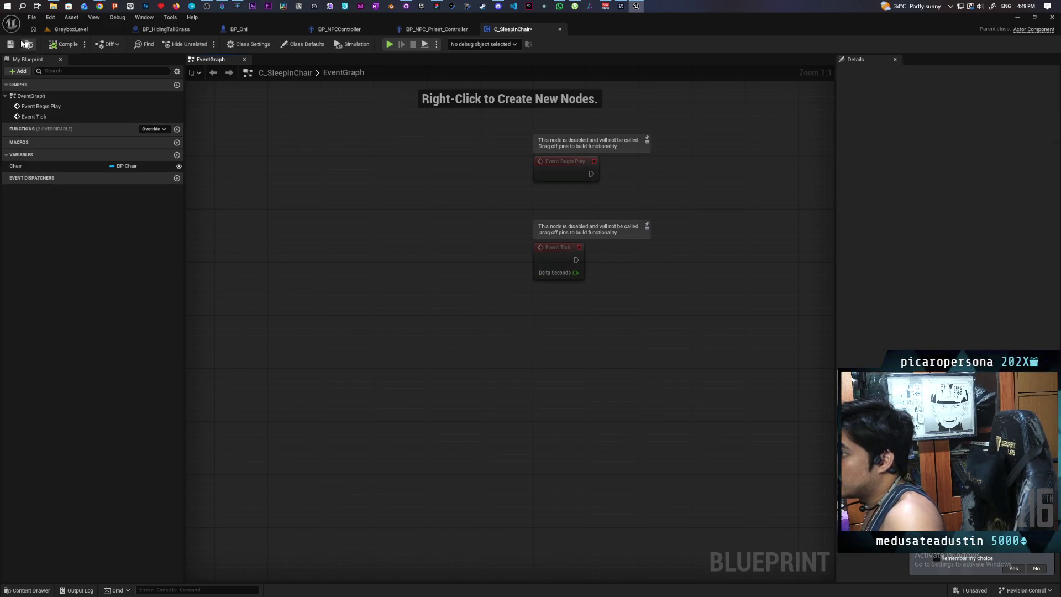
# Return to BP_NPCController's EventGraph by way of the priest controller tab
pyautogui.click(443, 29)
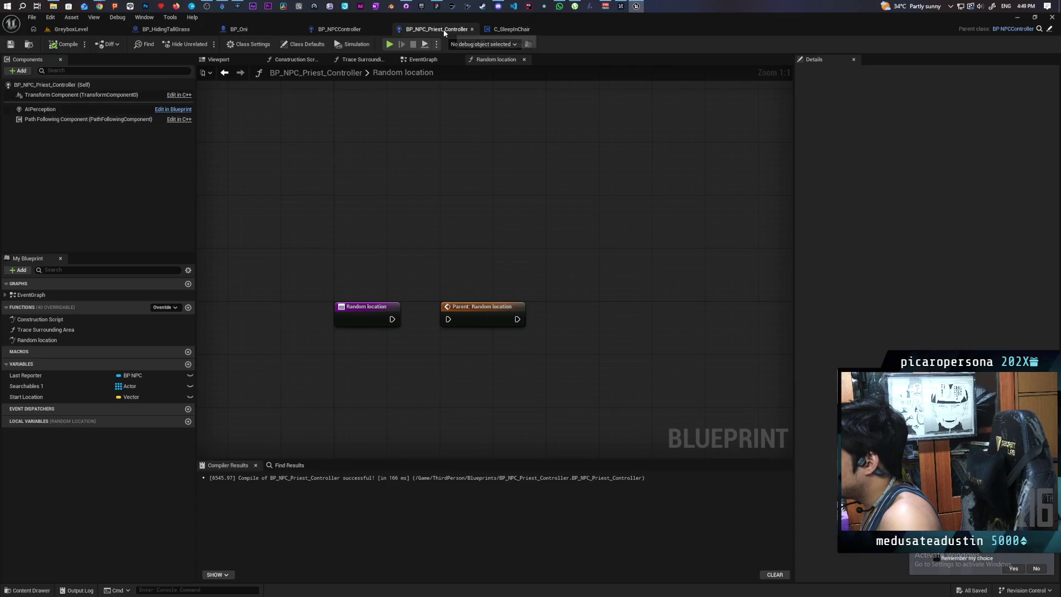
pyautogui.click(244, 31)
pyautogui.click(339, 29)
pyautogui.scroll(-6, 495, 240)
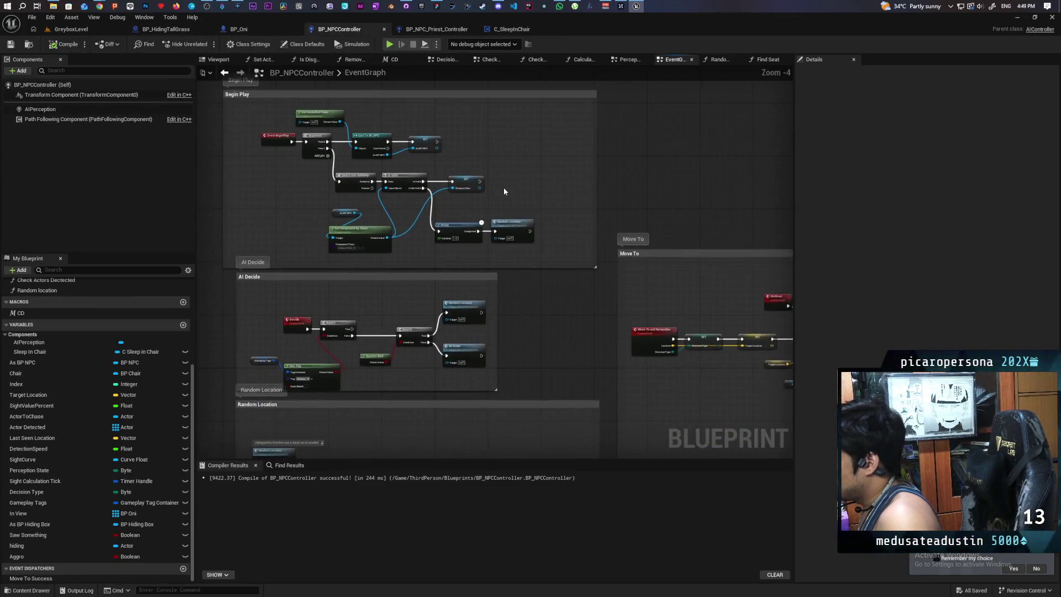
# Add a custom event named Sleep In Chair Init below Sit Down
pyautogui.scroll(4, 463, 178)
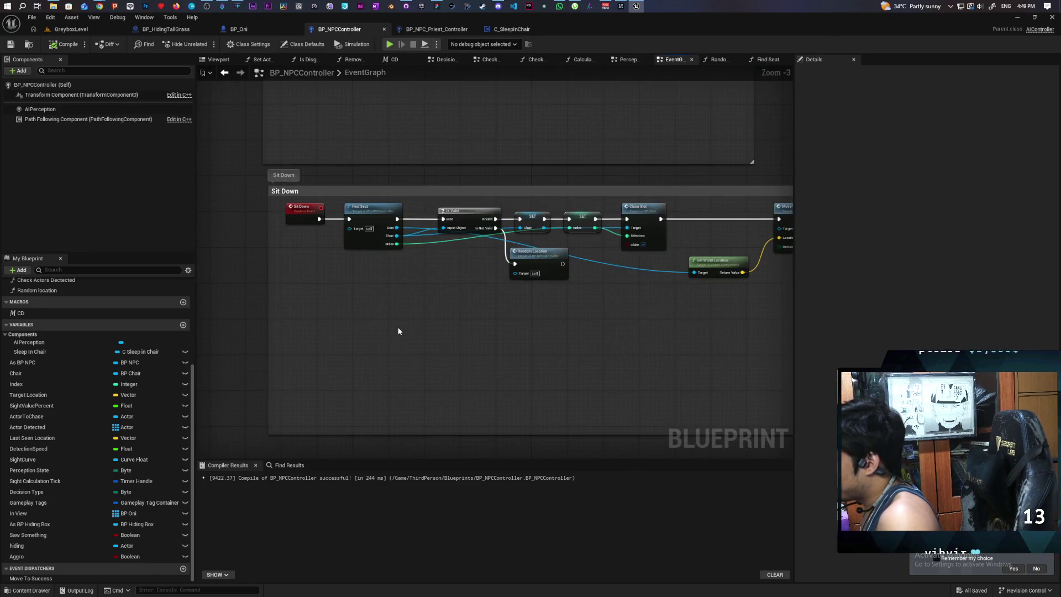
pyautogui.click(303, 342)
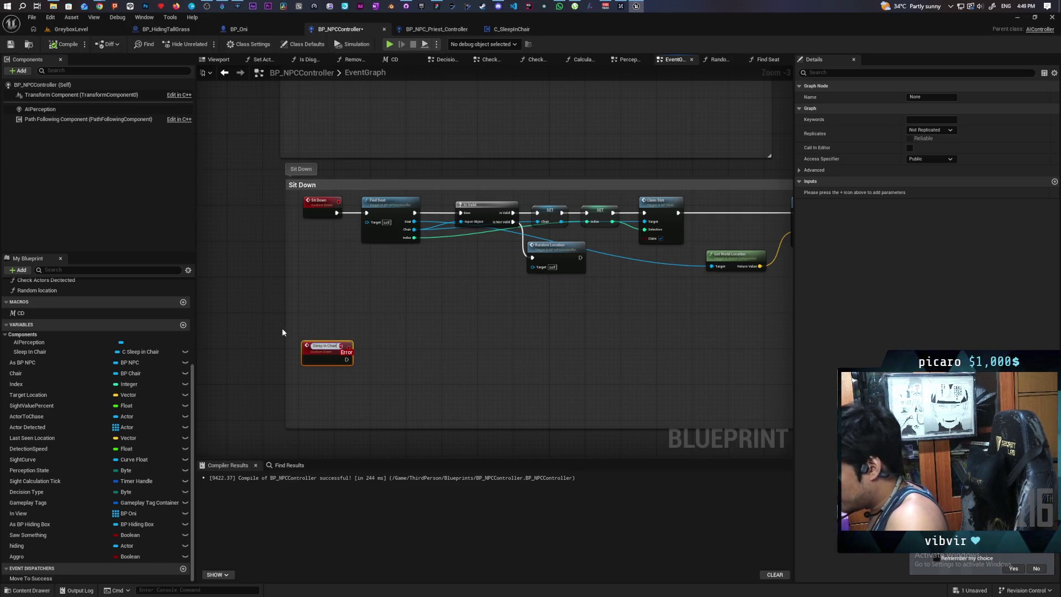
pyautogui.write('Init')
pyautogui.click(347, 317)
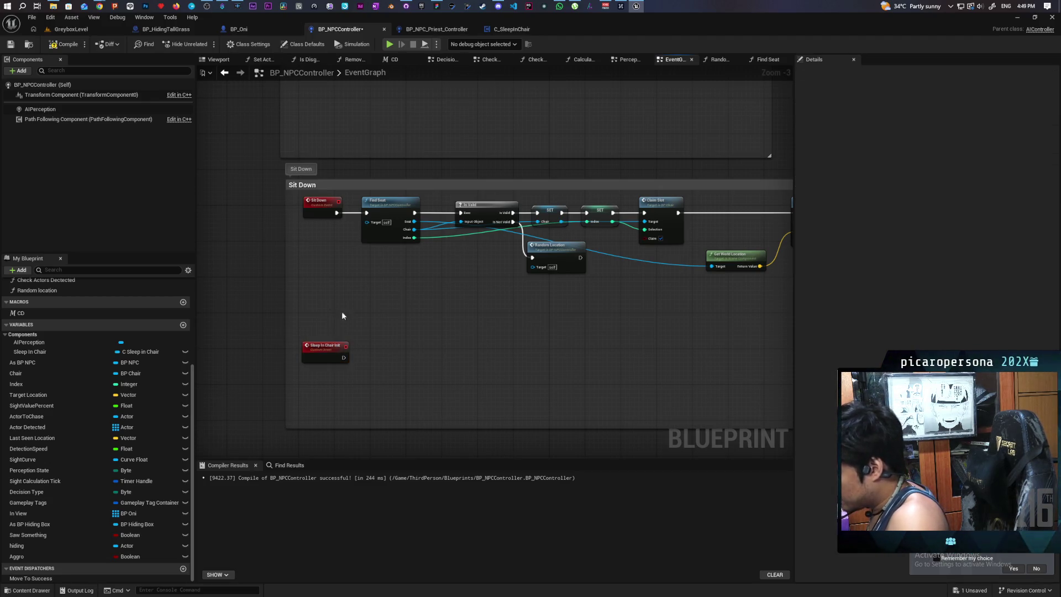
pyautogui.scroll(-3, 347, 318)
pyautogui.scroll(4, 431, 264)
# Call Sleep In Chair Init right after SET Sleep In Chair, then compile and save
pyautogui.moveTo(439, 211); pyautogui.dragTo(475, 216)
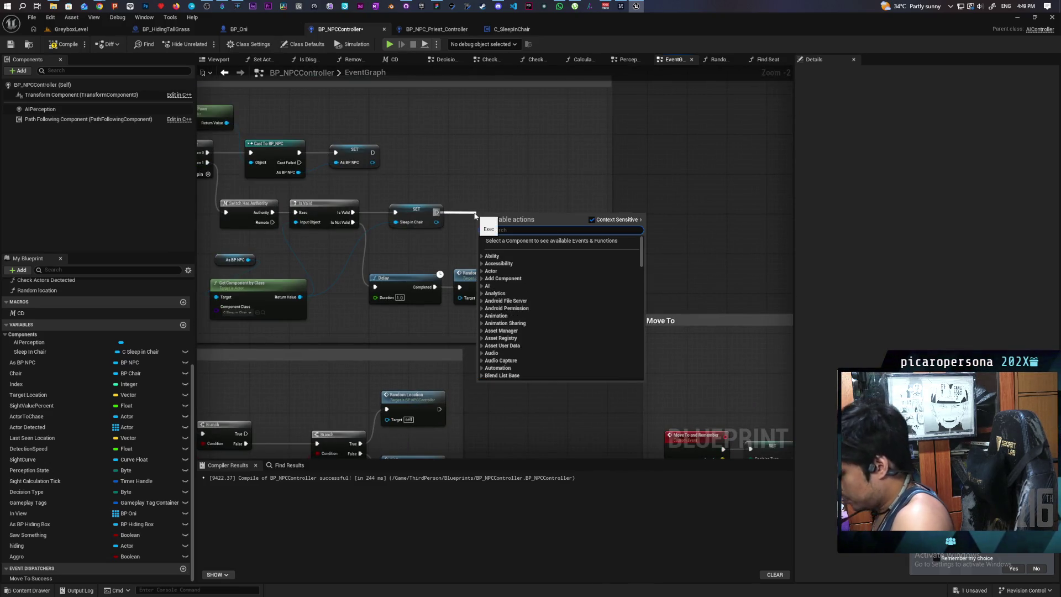
pyautogui.write('sleep in chair')
pyautogui.press('Return')
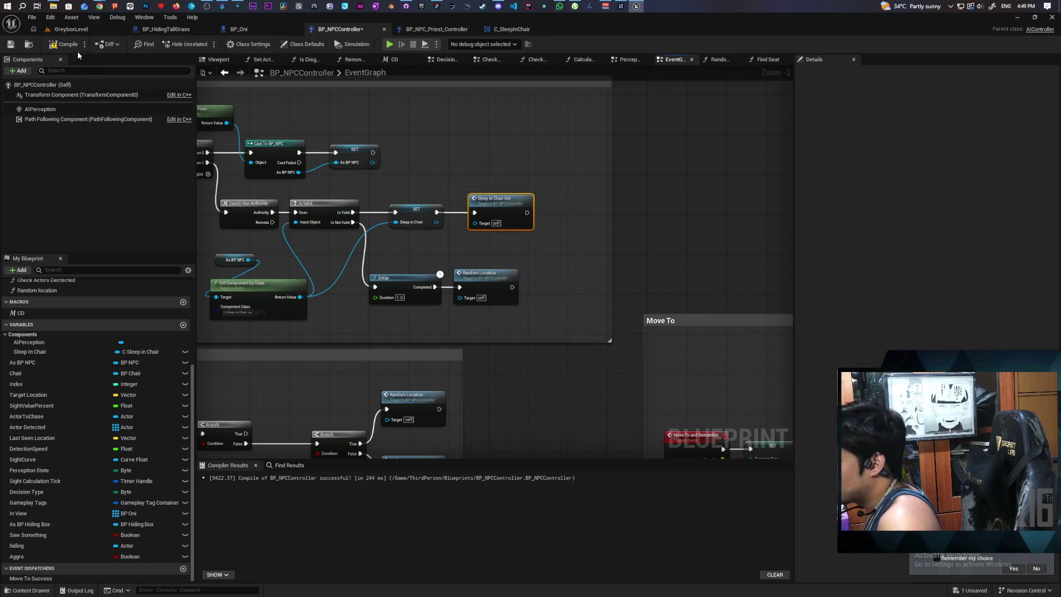
pyautogui.hotkey('ctrl', 's')
pyautogui.scroll(-4, 479, 171)
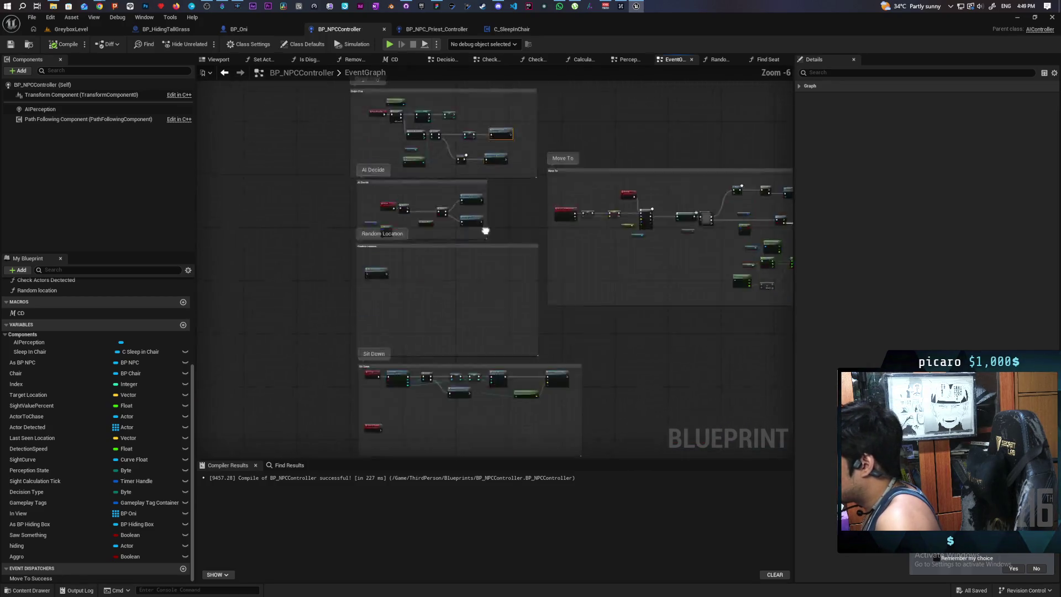
pyautogui.scroll(4, 404, 222)
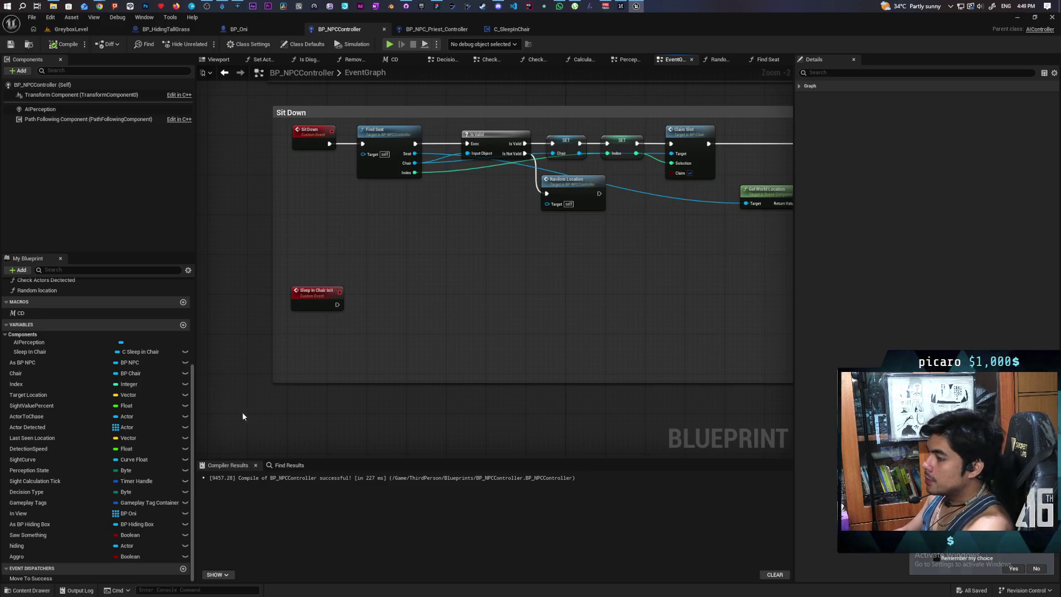
# Get Sleep In Chair's Chair and feed it into a pasted Slots Available? node
pyautogui.moveTo(29, 351)
pyautogui.mouseDown()
pyautogui.moveTo(307, 327)
pyautogui.moveTo(376, 335)
pyautogui.mouseUp()
pyautogui.write('get chair')
pyautogui.press('Return')
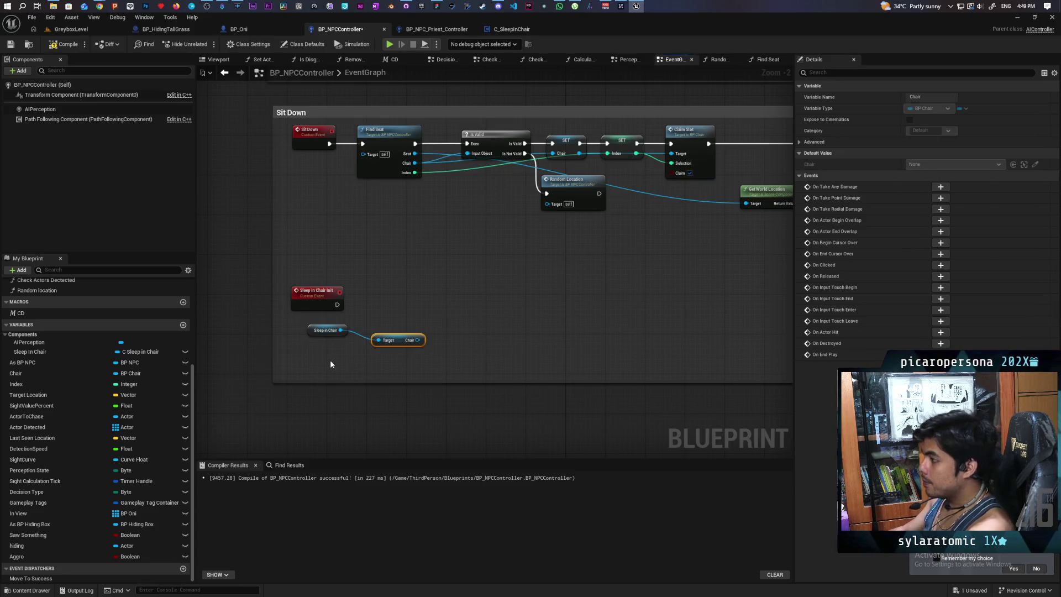
pyautogui.moveTo(403, 338); pyautogui.dragTo(326, 343)
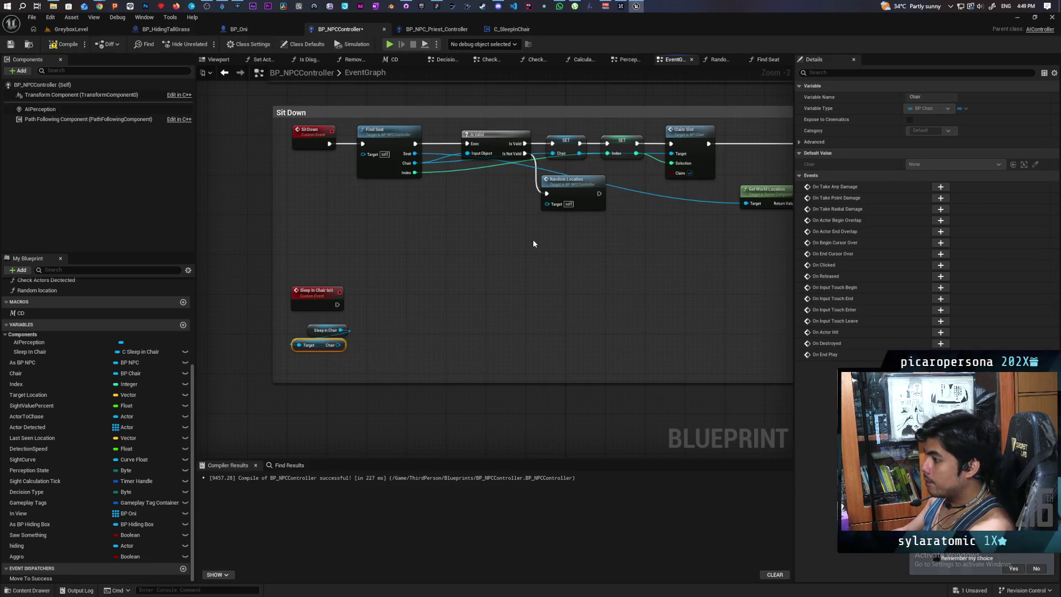
pyautogui.doubleClick(395, 150)
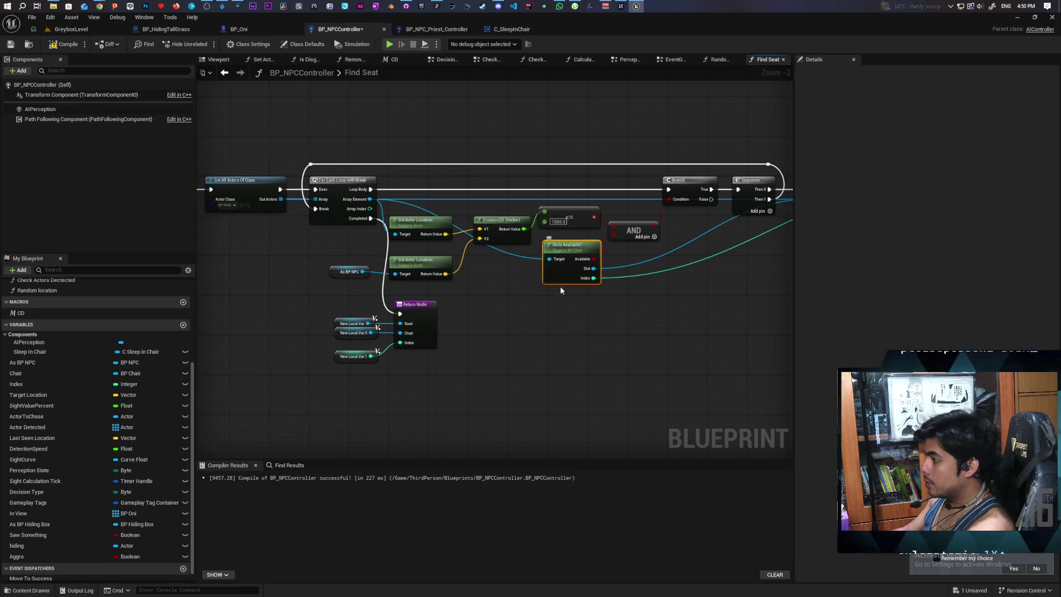
pyautogui.click(225, 72)
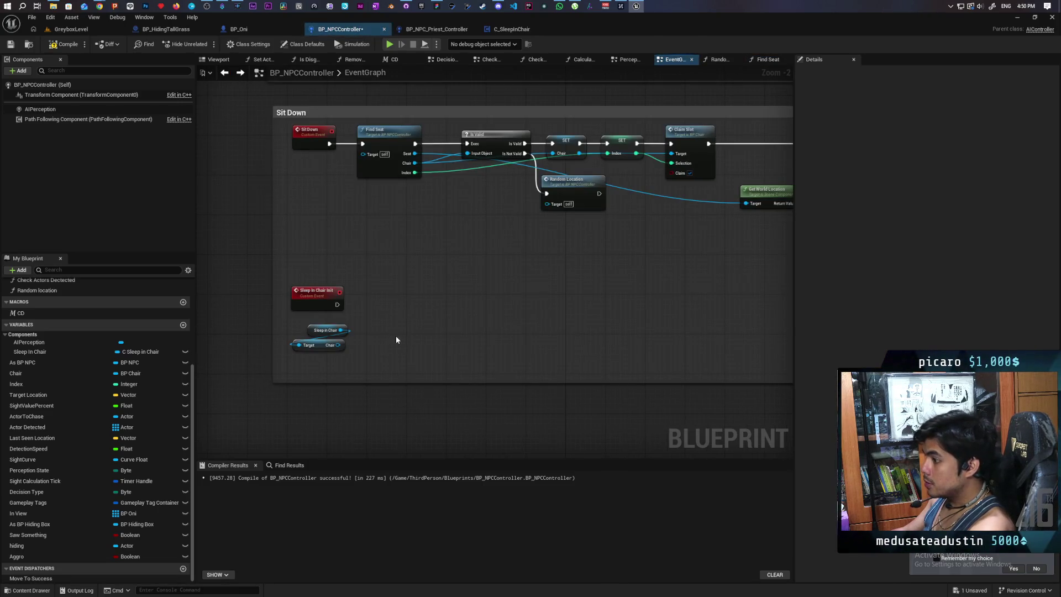
pyautogui.hotkey('ctrl', 'v')
pyautogui.scroll(1, 331, 352)
pyautogui.moveTo(330, 346)
pyautogui.mouseDown()
pyautogui.moveTo(398, 356)
pyautogui.moveTo(398, 340)
pyautogui.moveTo(387, 342)
pyautogui.mouseUp()
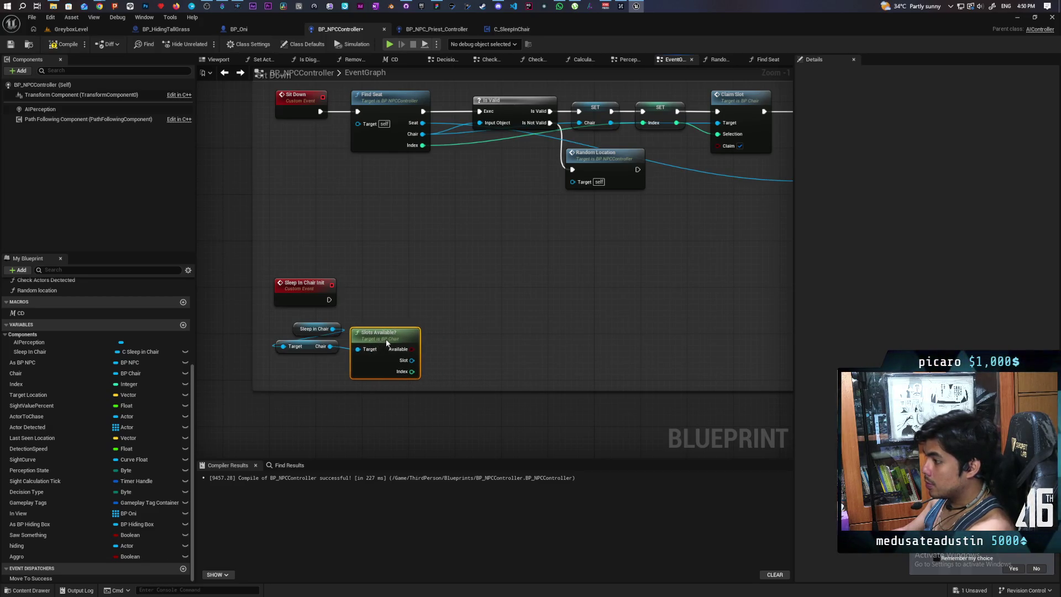
# Add a Branch run by Sleep In Chair Init with Available as its condition, and save
pyautogui.click(441, 302)
pyautogui.moveTo(329, 300); pyautogui.dragTo(448, 315)
pyautogui.moveTo(412, 349); pyautogui.dragTo(440, 314)
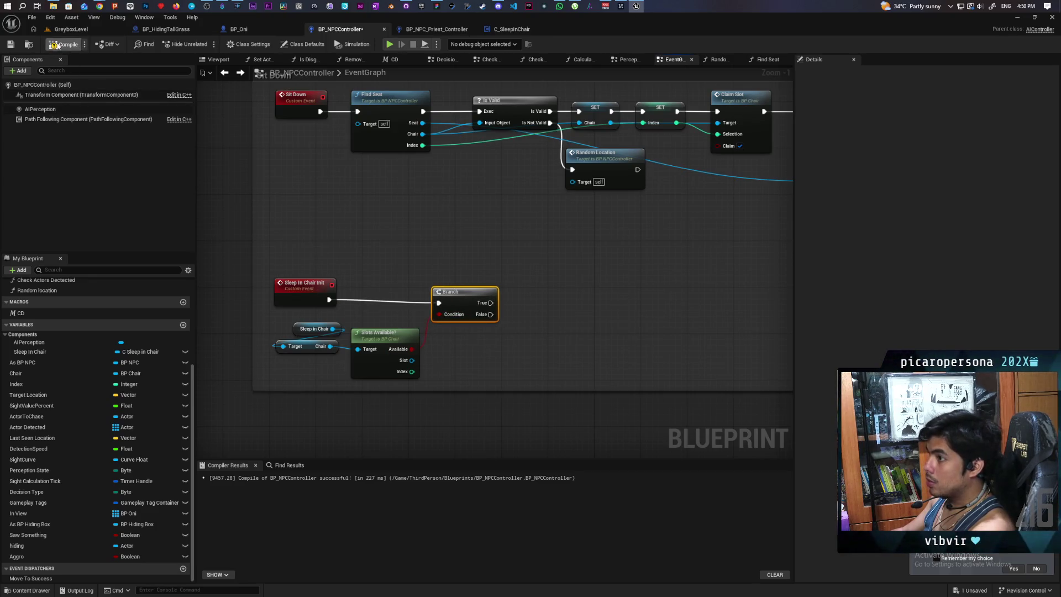
pyautogui.hotkey('ctrl', 's')
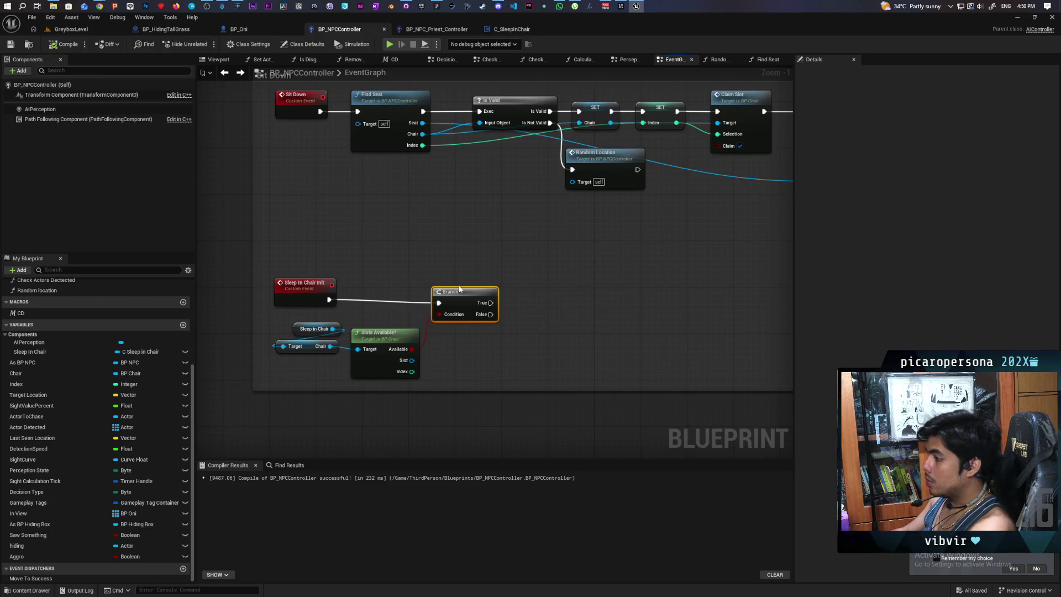
pyautogui.moveTo(456, 296); pyautogui.dragTo(445, 284)
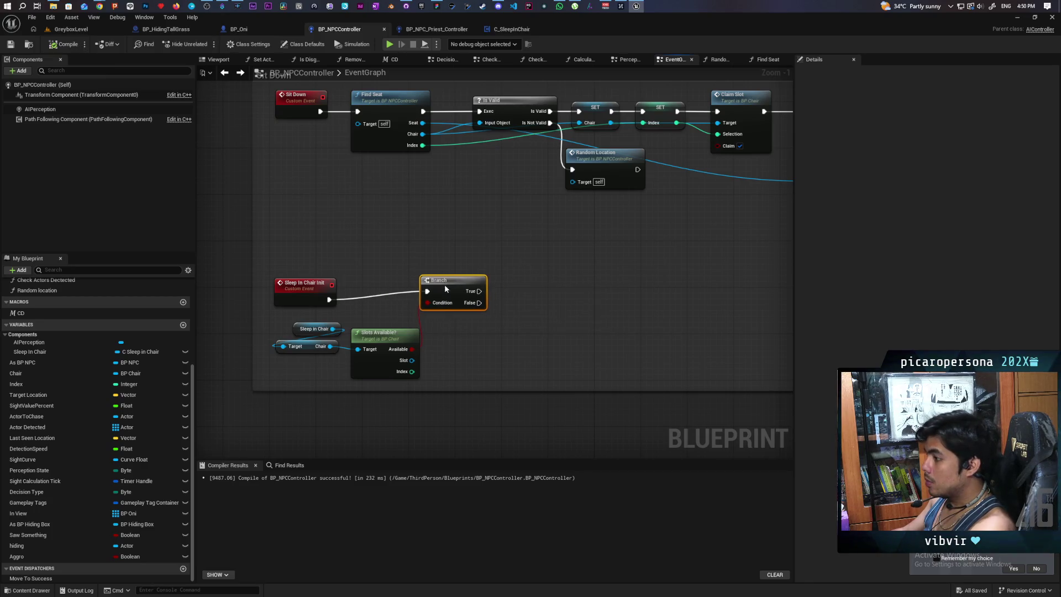
pyautogui.click(498, 321)
pyautogui.moveTo(541, 327); pyautogui.dragTo(446, 317)
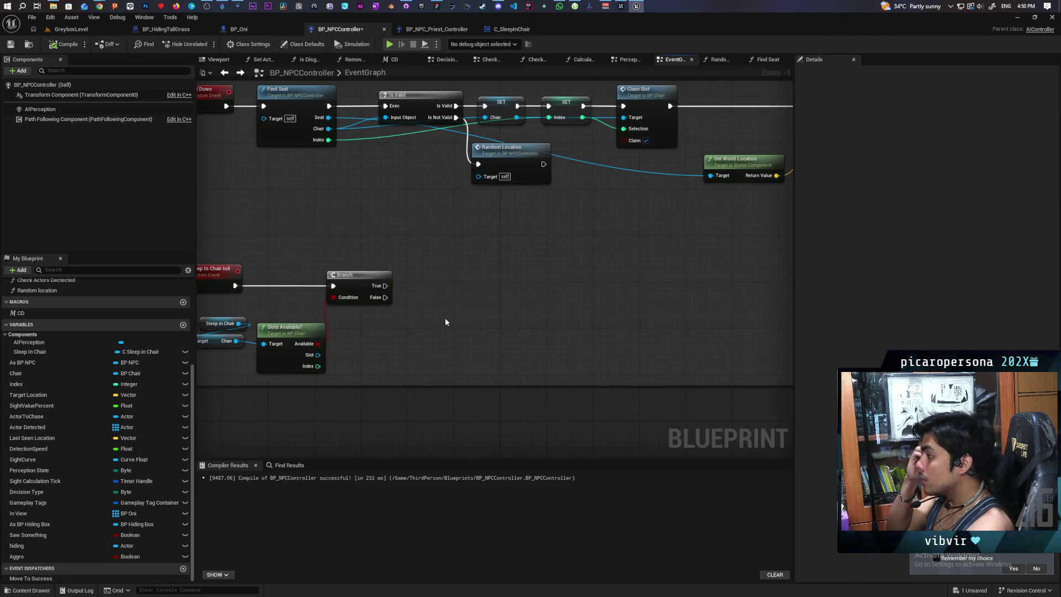
pyautogui.hotkey('ctrl', 's')
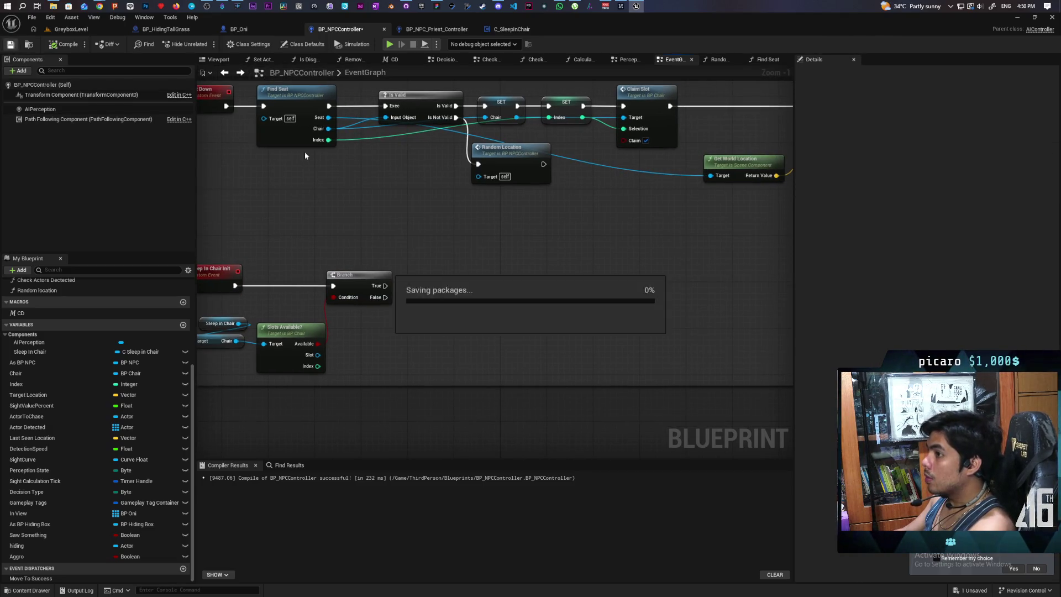
pyautogui.scroll(-2, 554, 256)
pyautogui.moveTo(555, 256); pyautogui.dragTo(474, 326)
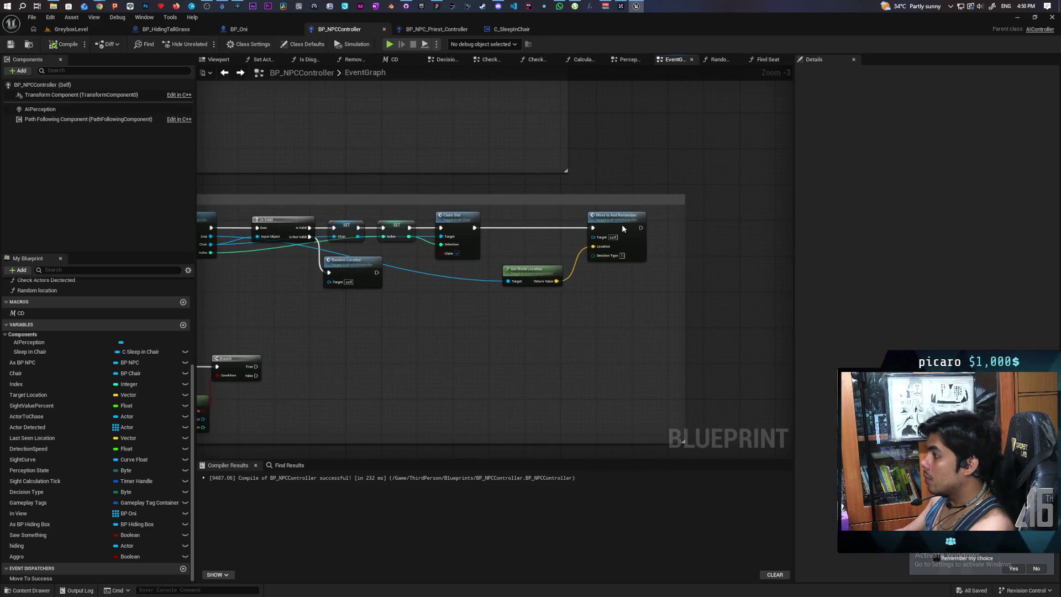
# Jump to Move To And Remember and review its seat location, rotation and Sitting nodes
pyautogui.doubleClick(622, 225)
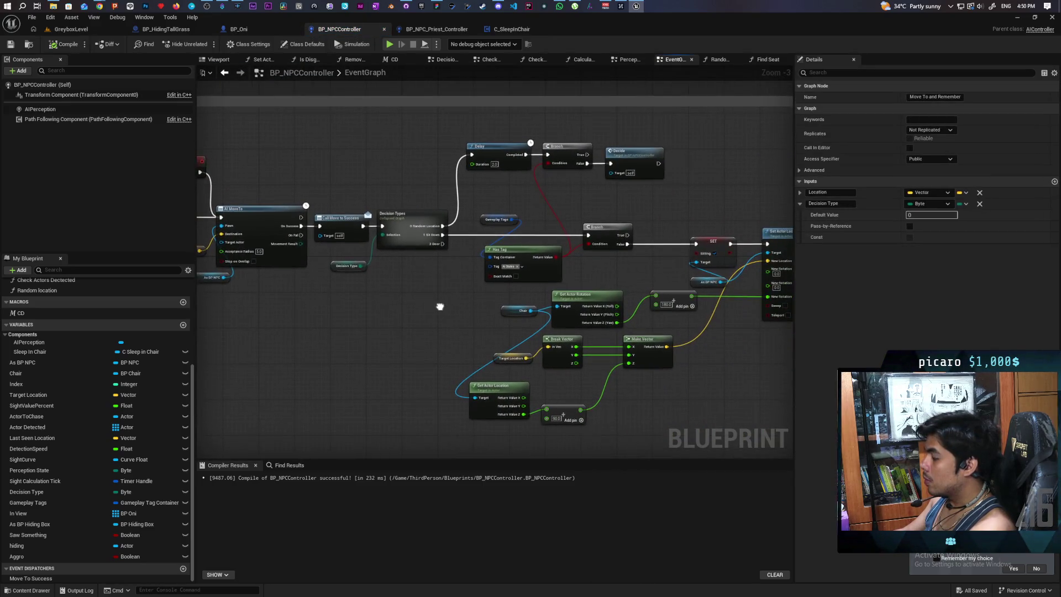
pyautogui.moveTo(439, 306)
pyautogui.mouseDown()
pyautogui.moveTo(312, 294)
pyautogui.moveTo(315, 275)
pyautogui.mouseUp()
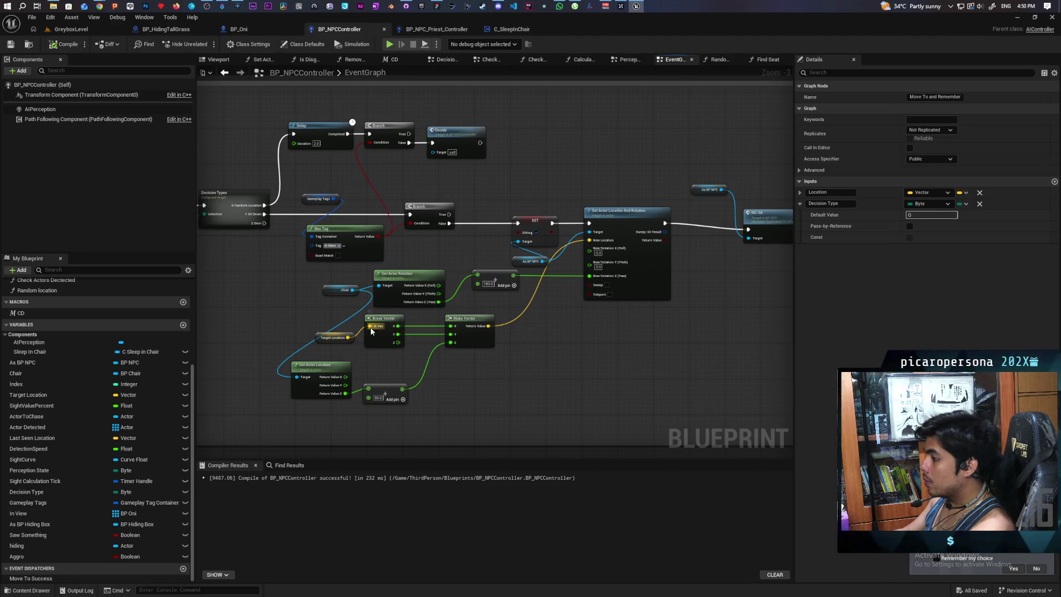
pyautogui.moveTo(277, 275); pyautogui.dragTo(564, 406)
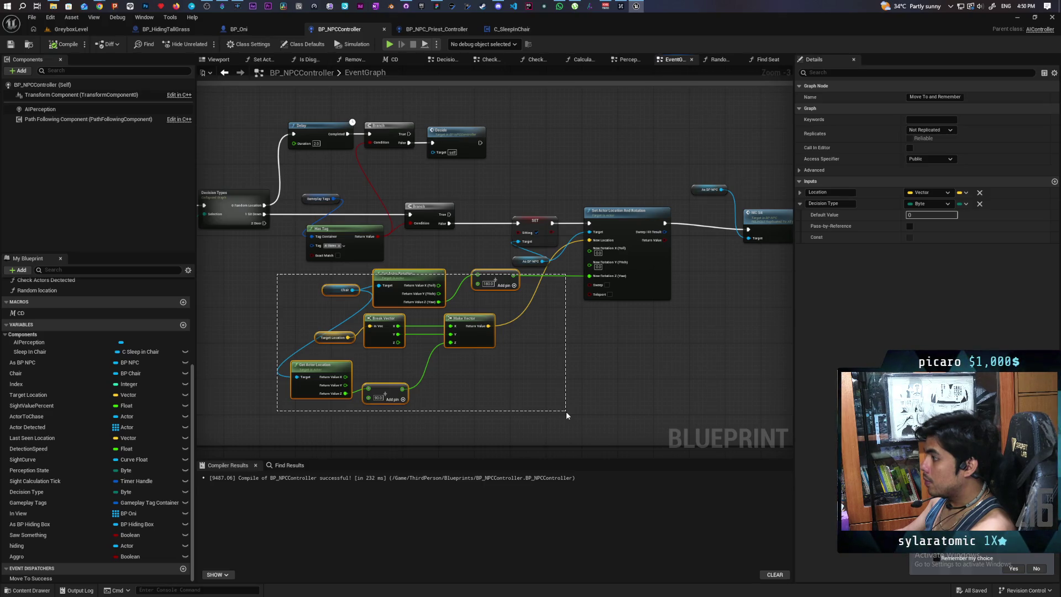
pyautogui.moveTo(566, 411); pyautogui.dragTo(566, 412)
pyautogui.moveTo(531, 202); pyautogui.dragTo(562, 275)
pyautogui.click(628, 368)
pyautogui.moveTo(629, 368)
pyautogui.mouseDown()
pyautogui.moveTo(446, 393)
pyautogui.moveTo(576, 388)
pyautogui.mouseUp()
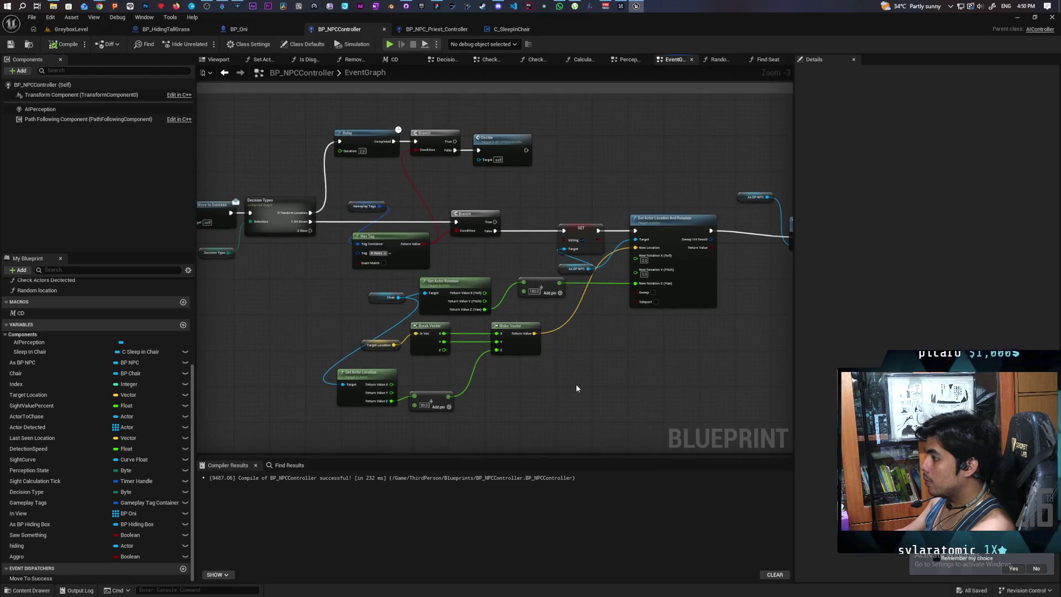
pyautogui.scroll(1, 472, 253)
pyautogui.moveTo(472, 253)
pyautogui.mouseDown()
pyautogui.moveTo(481, 316)
pyautogui.moveTo(568, 354)
pyautogui.moveTo(656, 357)
pyautogui.moveTo(573, 319)
pyautogui.mouseUp()
pyautogui.scroll(-1, 488, 351)
pyautogui.scroll(-1, 655, 357)
pyautogui.scroll(2, 573, 320)
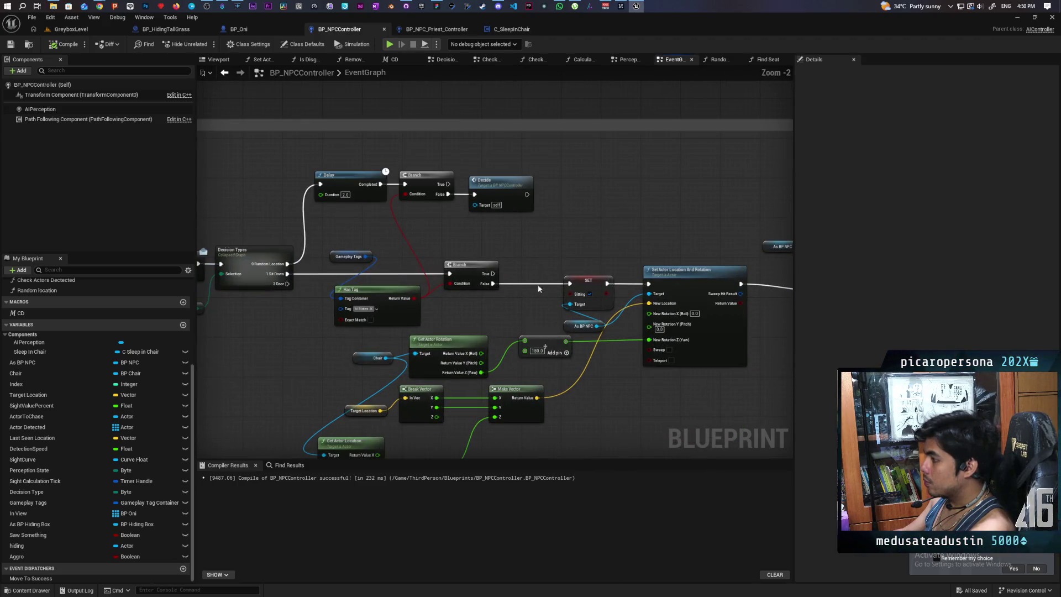
# Add a Sit In Chair custom event above the setter and wire it to SET Sitting
pyautogui.rightClick(512, 225)
pyautogui.write('custom event')
pyautogui.press('Return')
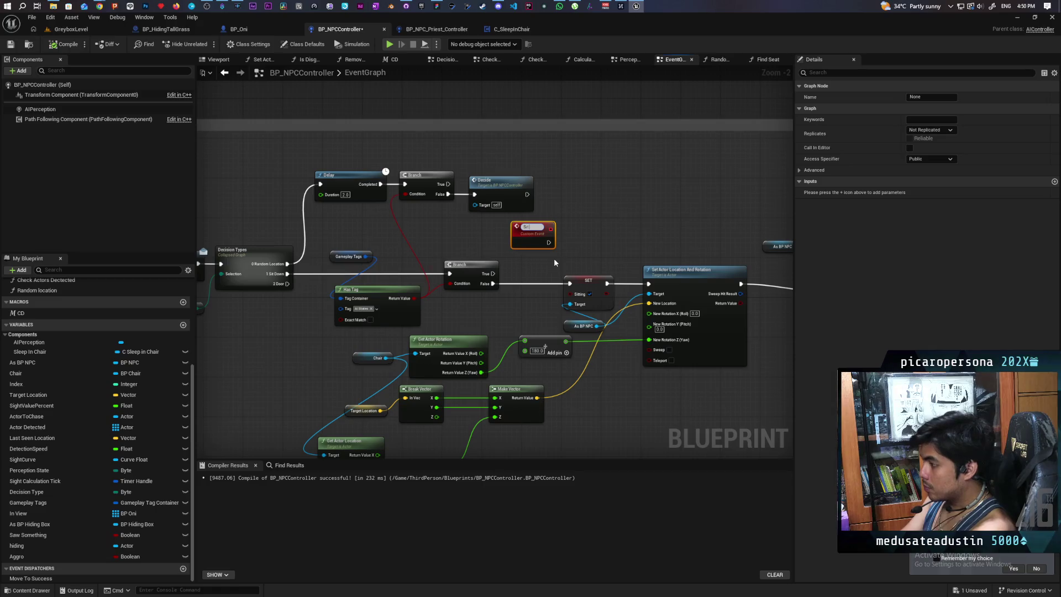
pyautogui.write(' In Chair')
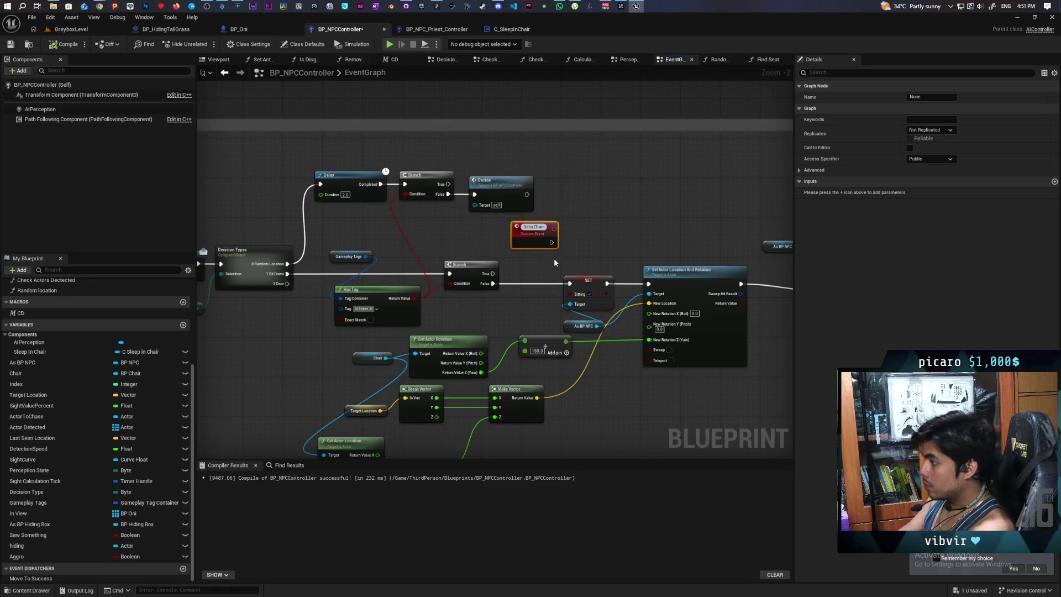
pyautogui.click(555, 263)
pyautogui.moveTo(548, 241)
pyautogui.mouseDown()
pyautogui.moveTo(569, 284)
pyautogui.moveTo(530, 227)
pyautogui.moveTo(524, 237)
pyautogui.mouseUp()
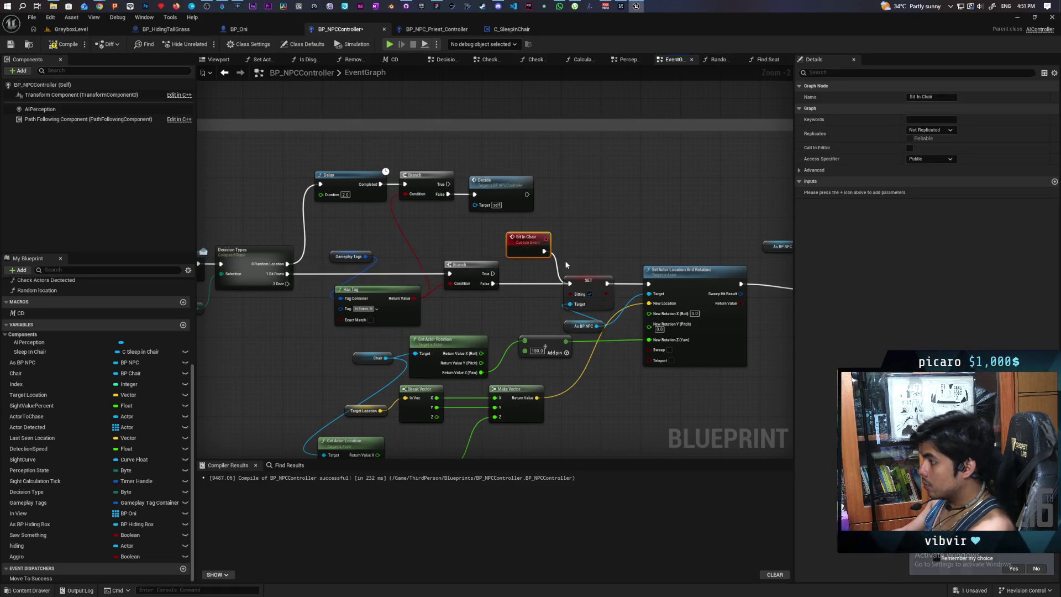
pyautogui.scroll(-5, 414, 318)
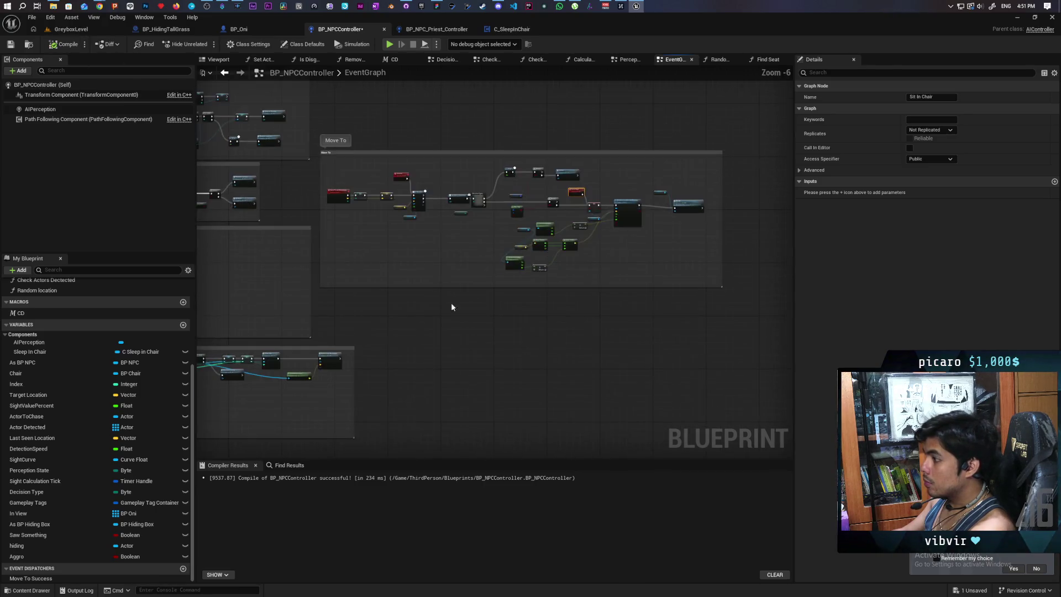
# Paste copies of SET Chair, SET Index and Claim Slot after the Branch's True output
pyautogui.scroll(4, 483, 289)
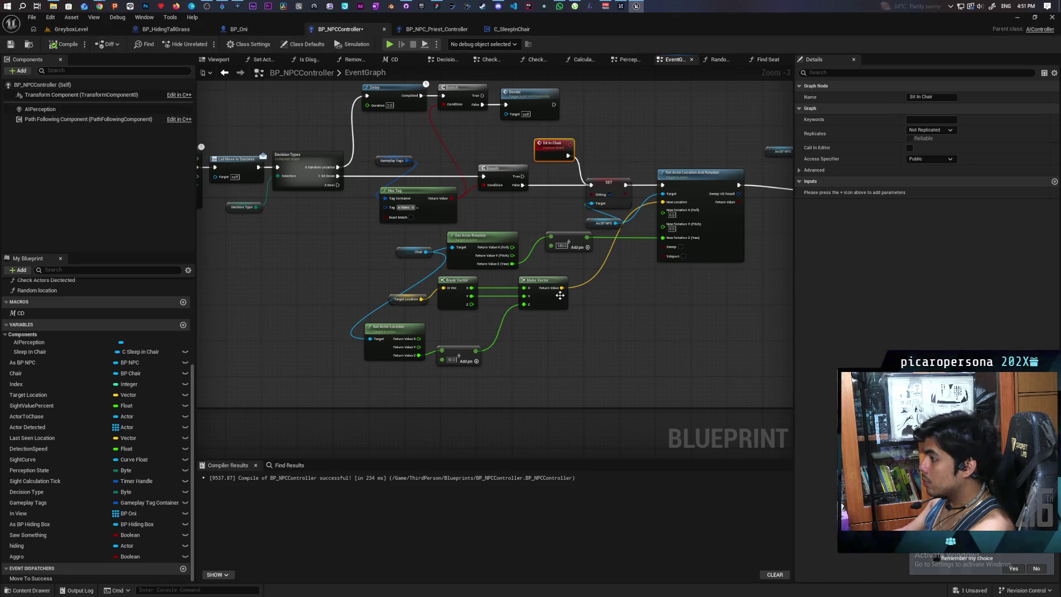
pyautogui.scroll(-3, 553, 298)
pyautogui.scroll(7, 466, 355)
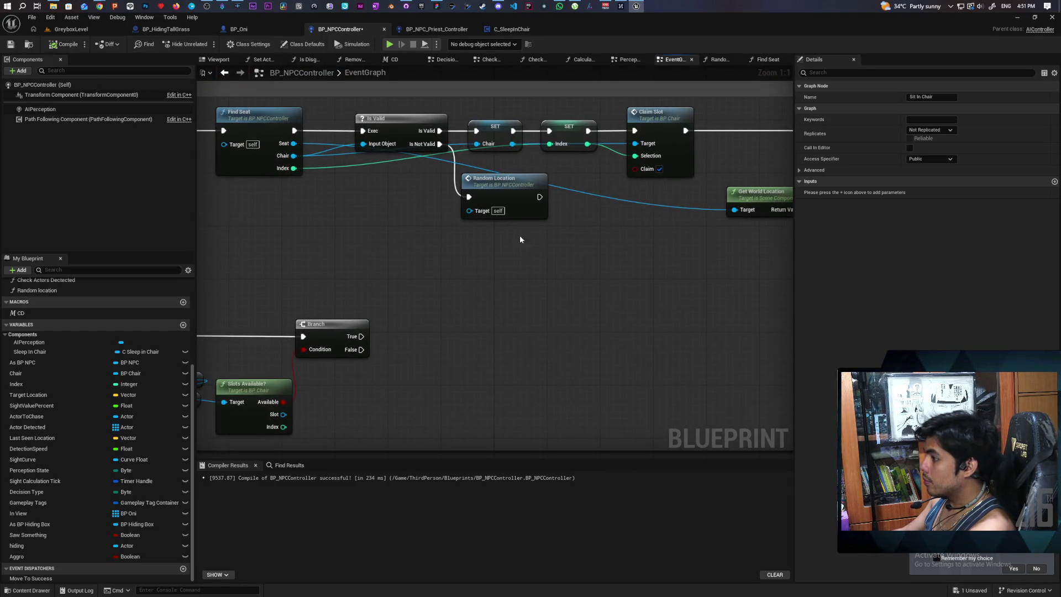
pyautogui.moveTo(494, 116)
pyautogui.mouseDown()
pyautogui.moveTo(560, 144)
pyautogui.moveTo(641, 152)
pyautogui.mouseUp()
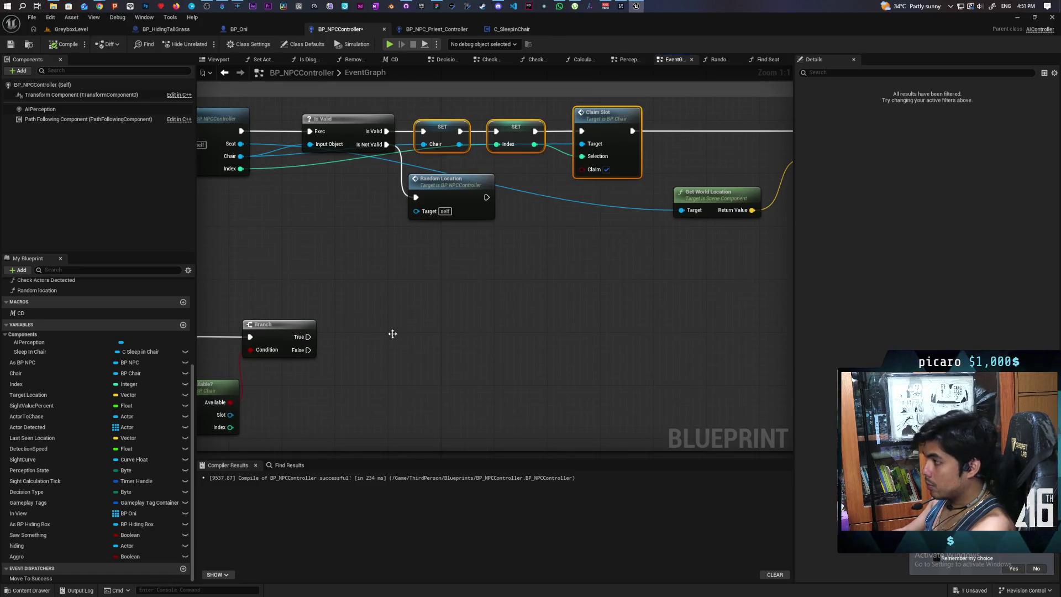
pyautogui.hotkey('ctrl', 'v')
pyautogui.moveTo(310, 331); pyautogui.dragTo(481, 362)
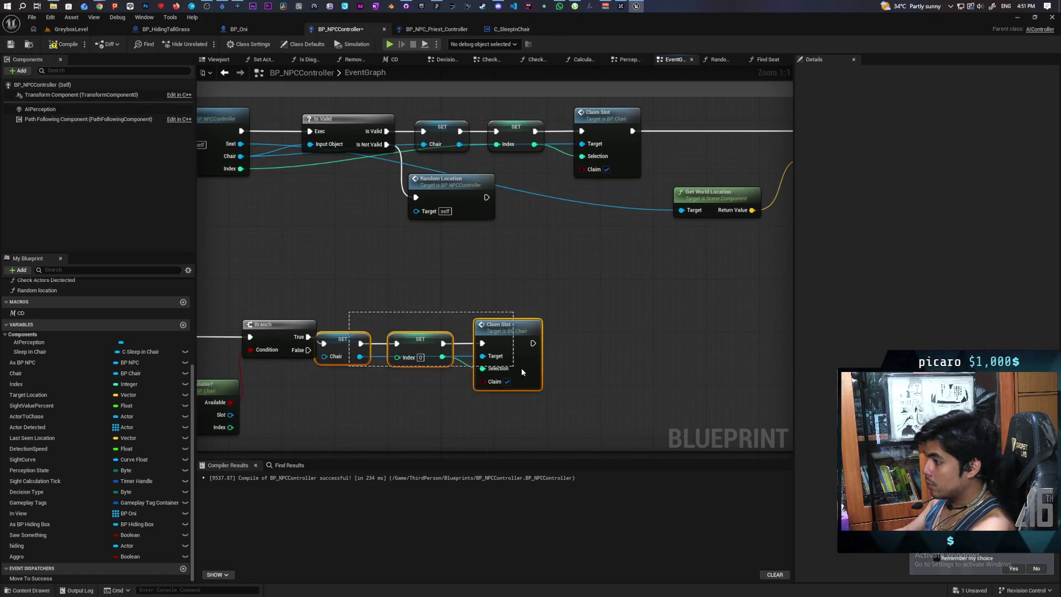
pyautogui.moveTo(424, 345); pyautogui.dragTo(457, 338)
# Wire the Slots Available? outputs into the pasted setters, feeding Index into SET Index
pyautogui.moveTo(329, 393); pyautogui.dragTo(475, 336)
pyautogui.click(346, 399)
pyautogui.moveTo(329, 393)
pyautogui.mouseDown()
pyautogui.moveTo(474, 331)
pyautogui.moveTo(439, 387)
pyautogui.mouseUp()
pyautogui.click(379, 404)
pyautogui.moveTo(239, 359); pyautogui.dragTo(462, 332)
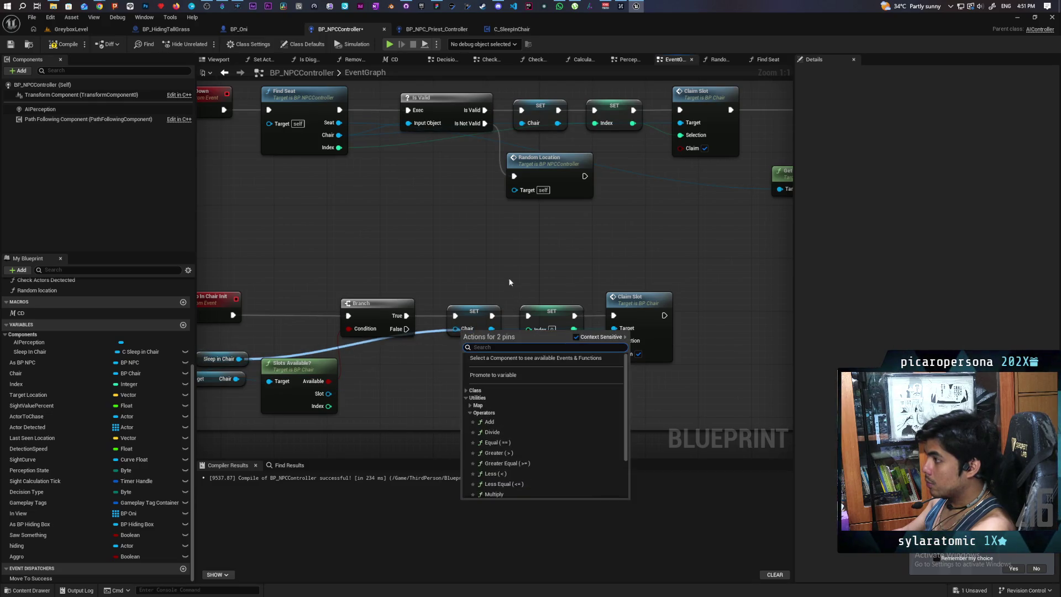
pyautogui.click(375, 369)
pyautogui.moveTo(328, 393); pyautogui.dragTo(462, 331)
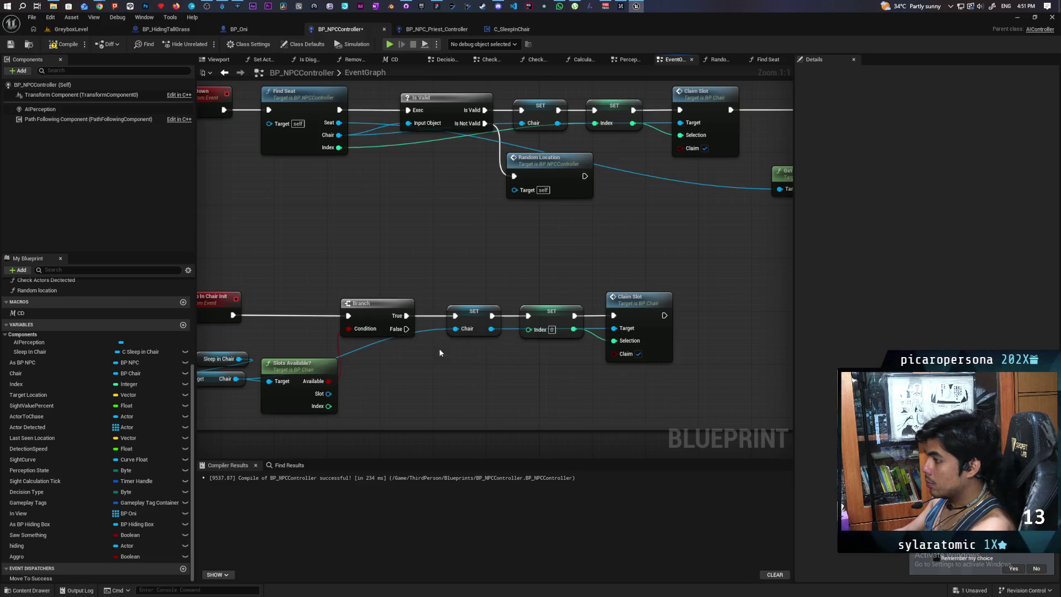
pyautogui.moveTo(329, 393)
pyautogui.mouseDown()
pyautogui.moveTo(619, 355)
pyautogui.moveTo(587, 377)
pyautogui.mouseUp()
pyautogui.press('Escape')
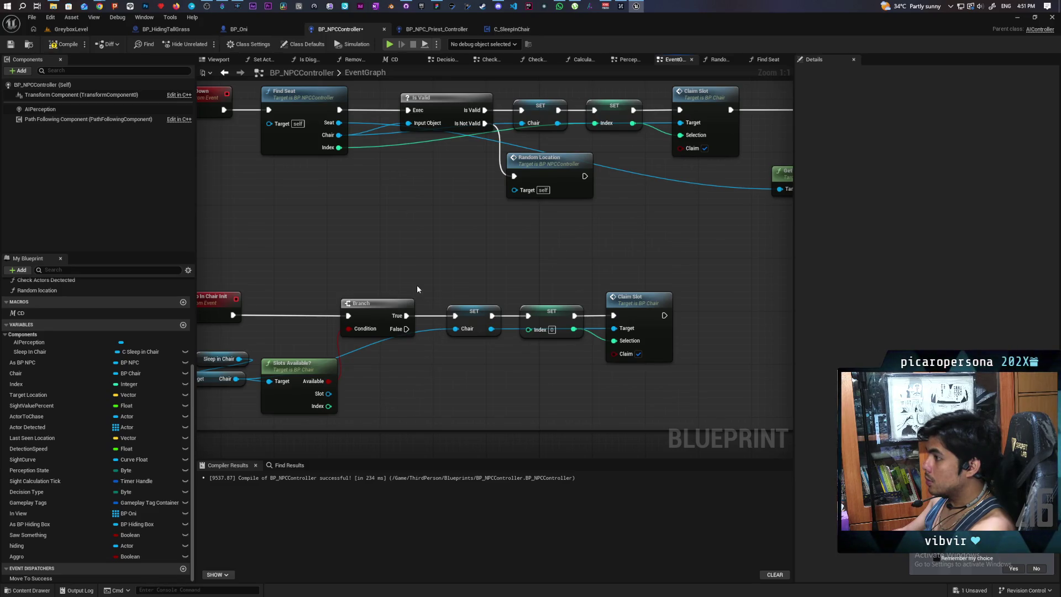
pyautogui.scroll(-2, 570, 247)
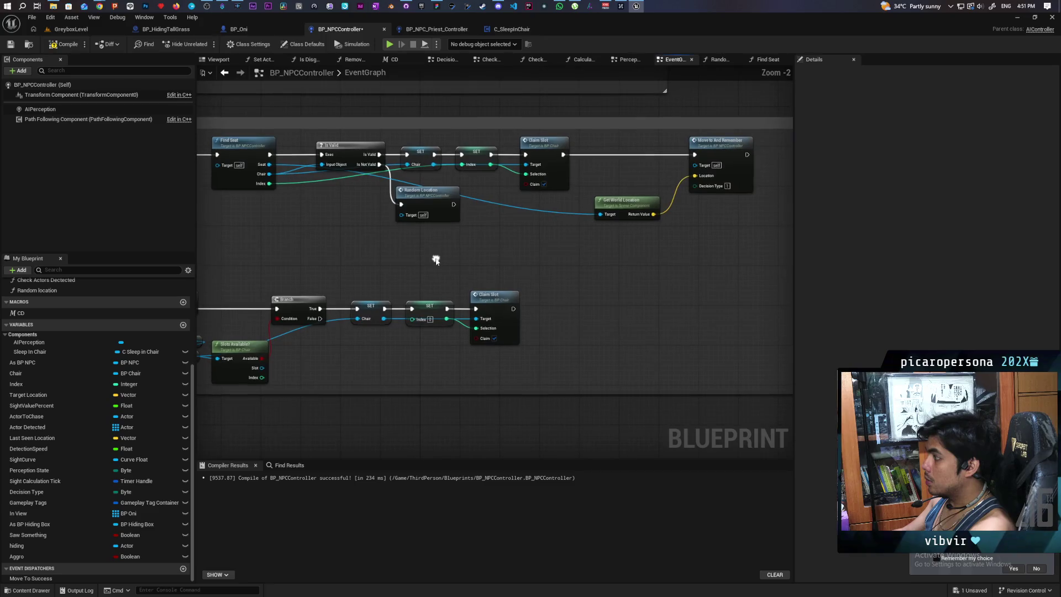
pyautogui.moveTo(464, 265)
pyautogui.mouseDown()
pyautogui.moveTo(535, 244)
pyautogui.moveTo(491, 248)
pyautogui.mouseUp()
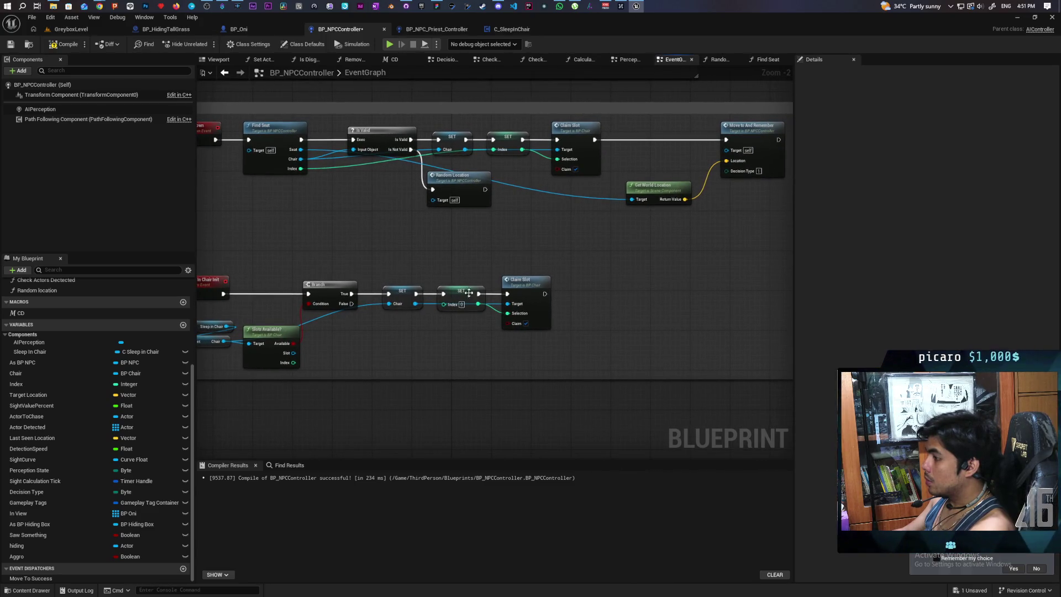
pyautogui.moveTo(293, 362); pyautogui.dragTo(444, 304)
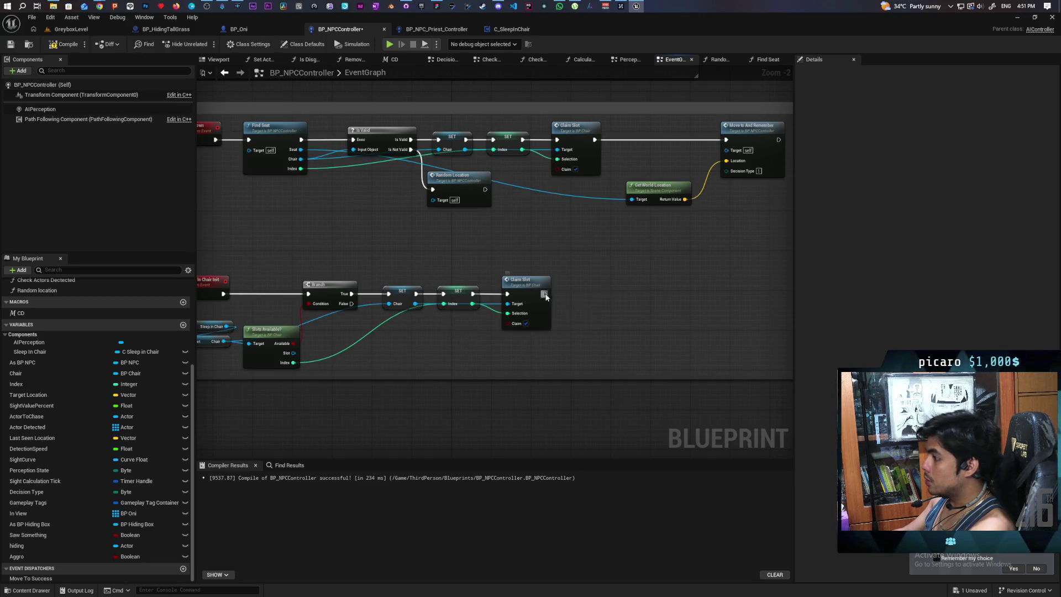
# Call Sit in Chair right after Claim Slot
pyautogui.moveTo(545, 294); pyautogui.dragTo(596, 296)
pyautogui.write('sit in')
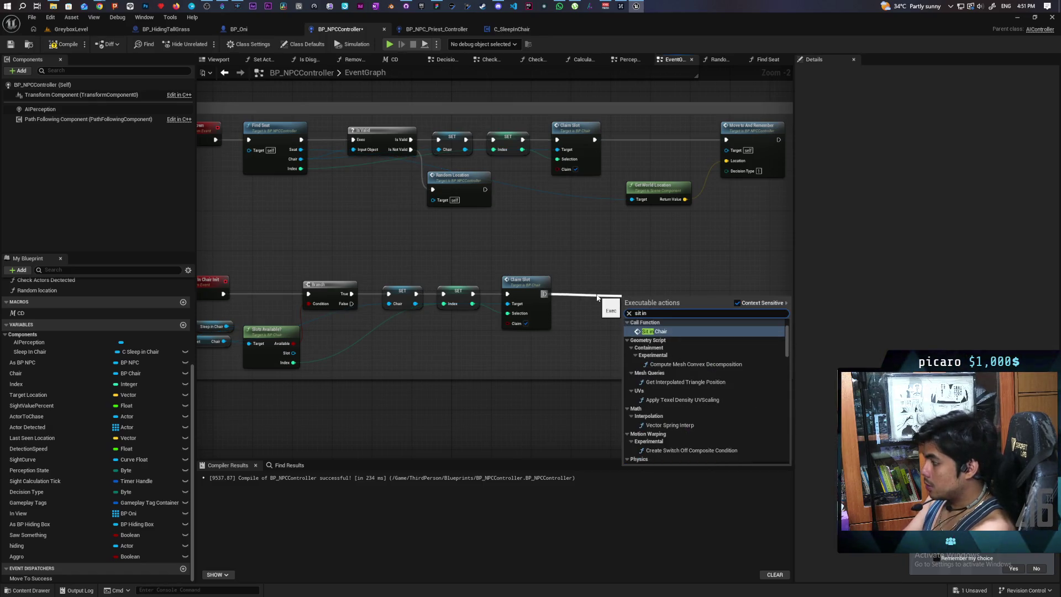
pyautogui.press('Return')
pyautogui.moveTo(626, 304); pyautogui.dragTo(604, 291)
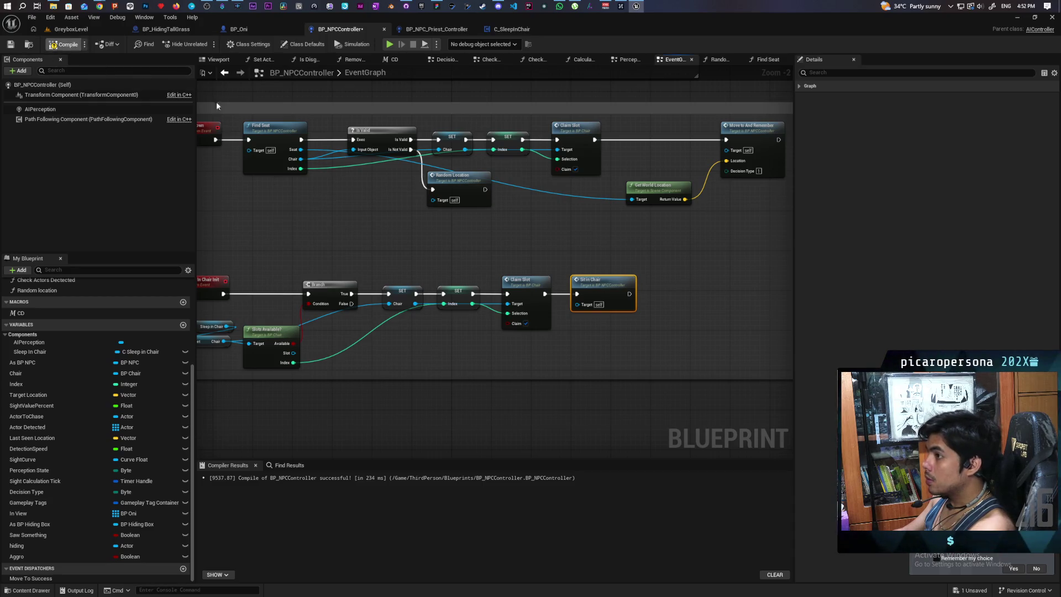
pyautogui.click(86, 31)
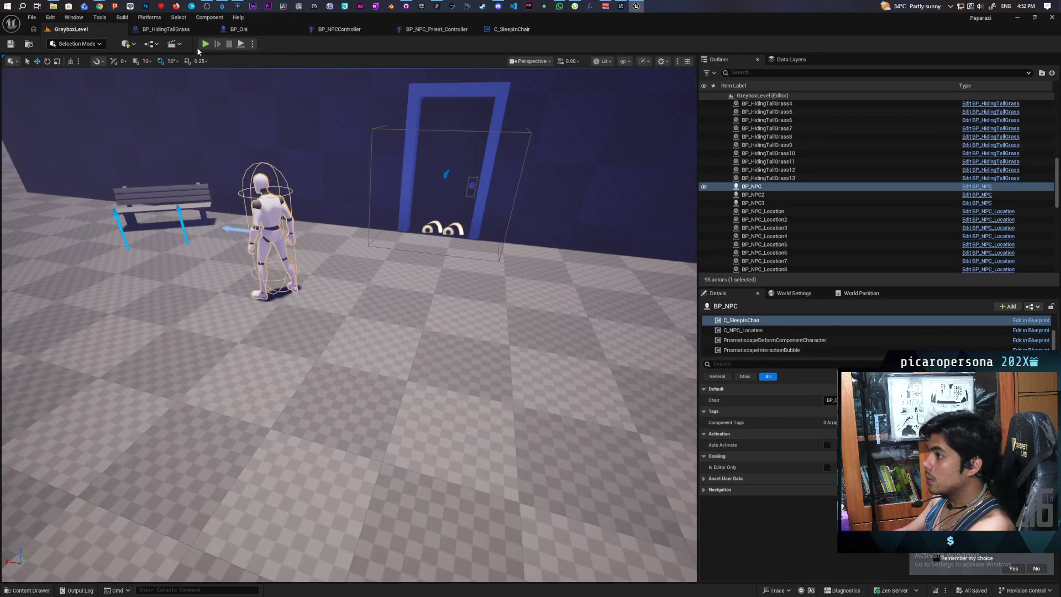
# Play-test GreyboxLevel, stop the session, and bring up C_SleepInChair
pyautogui.click(205, 44)
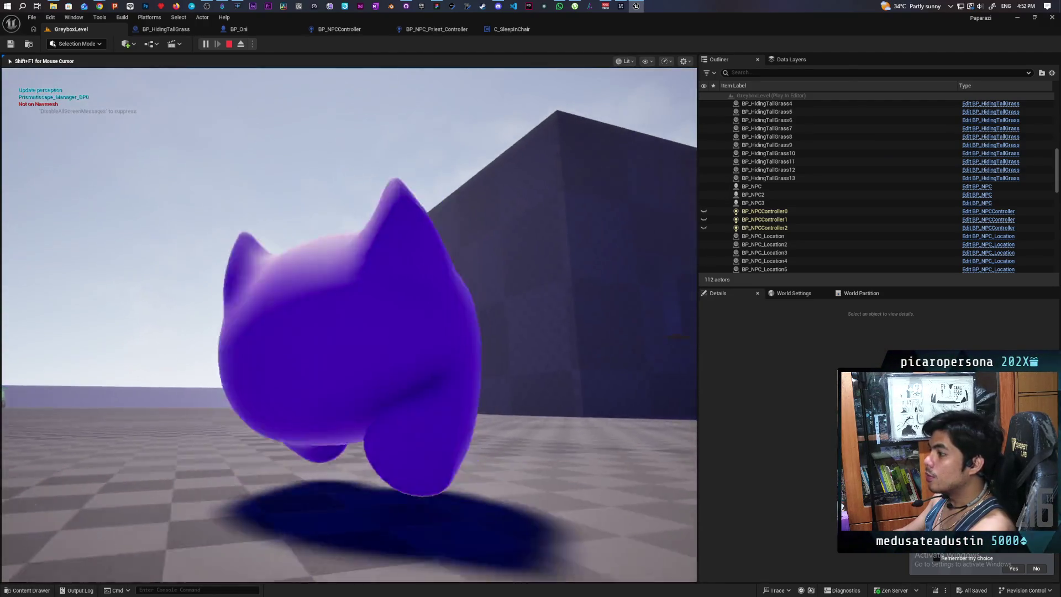
pyautogui.press('Escape')
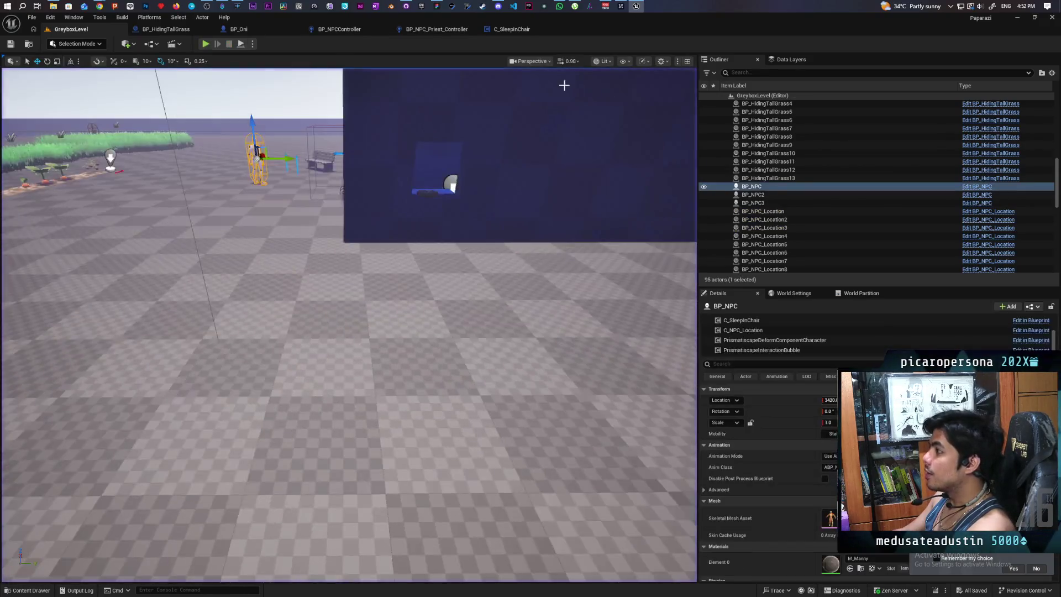
pyautogui.click(497, 30)
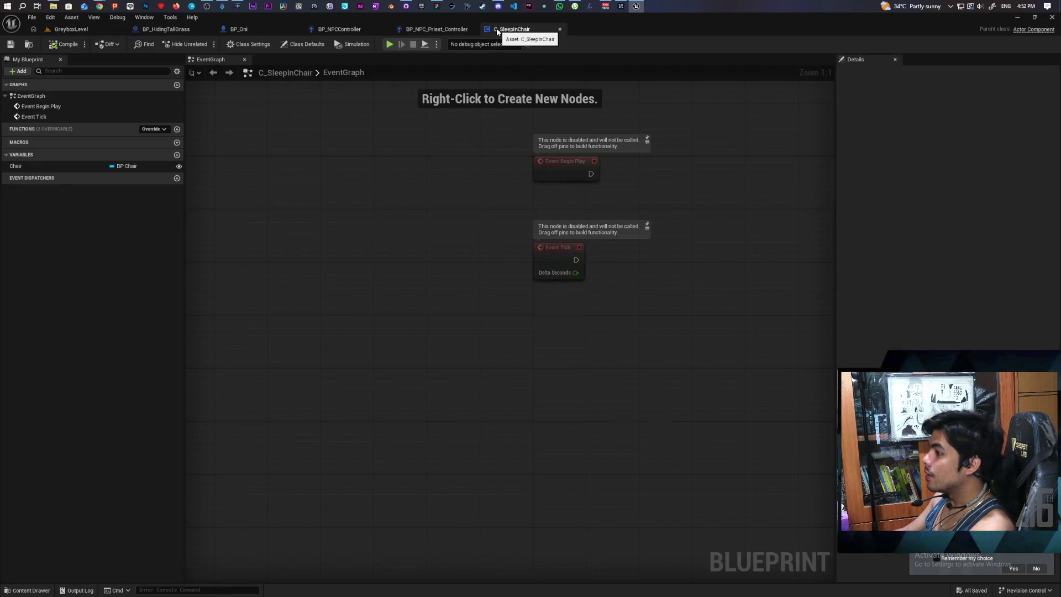
# Back in BP_NPCController, inspect the Sit In Chair event and the Find Seat to Sit in Chair chain
pyautogui.click(425, 30)
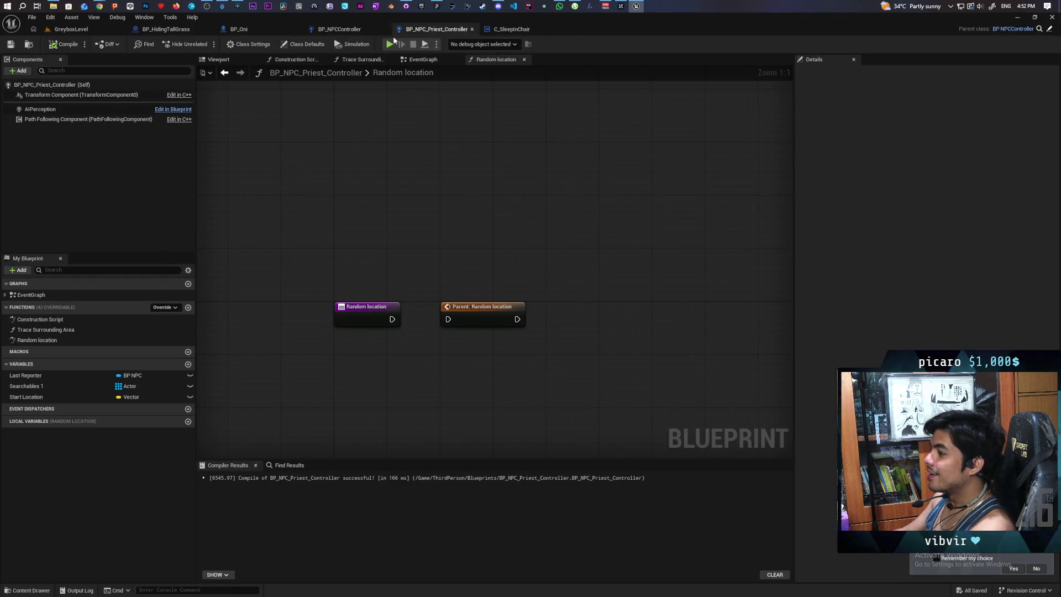
pyautogui.click(350, 31)
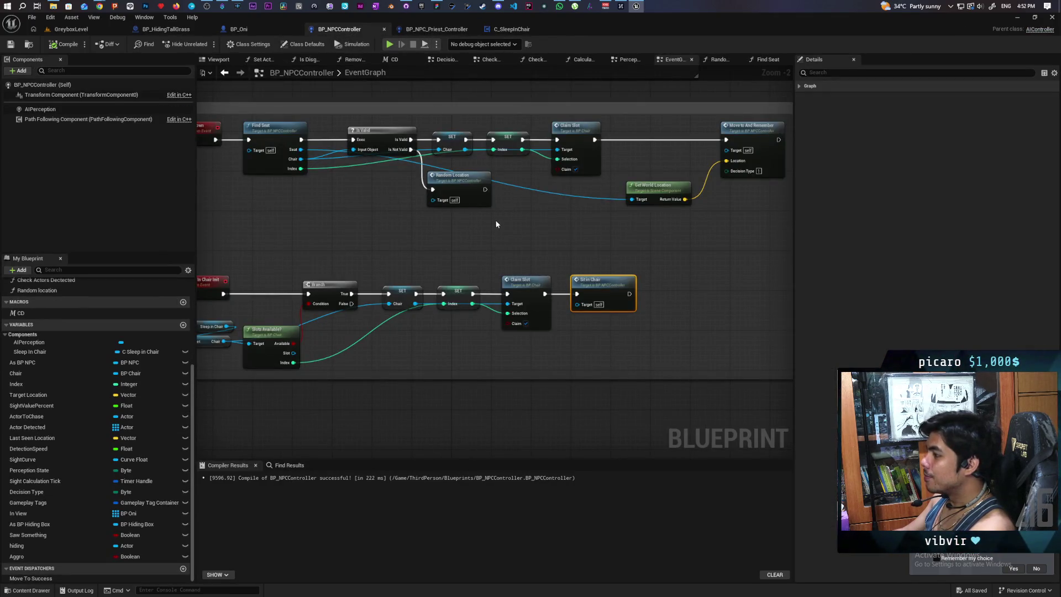
pyautogui.scroll(-5, 496, 220)
pyautogui.scroll(5, 462, 336)
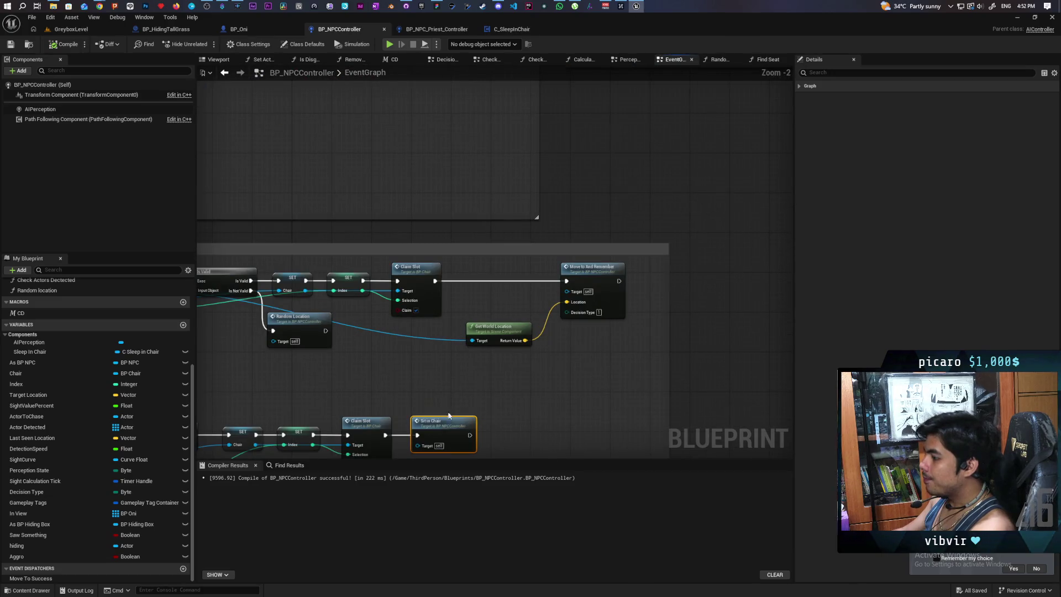
pyautogui.doubleClick(442, 426)
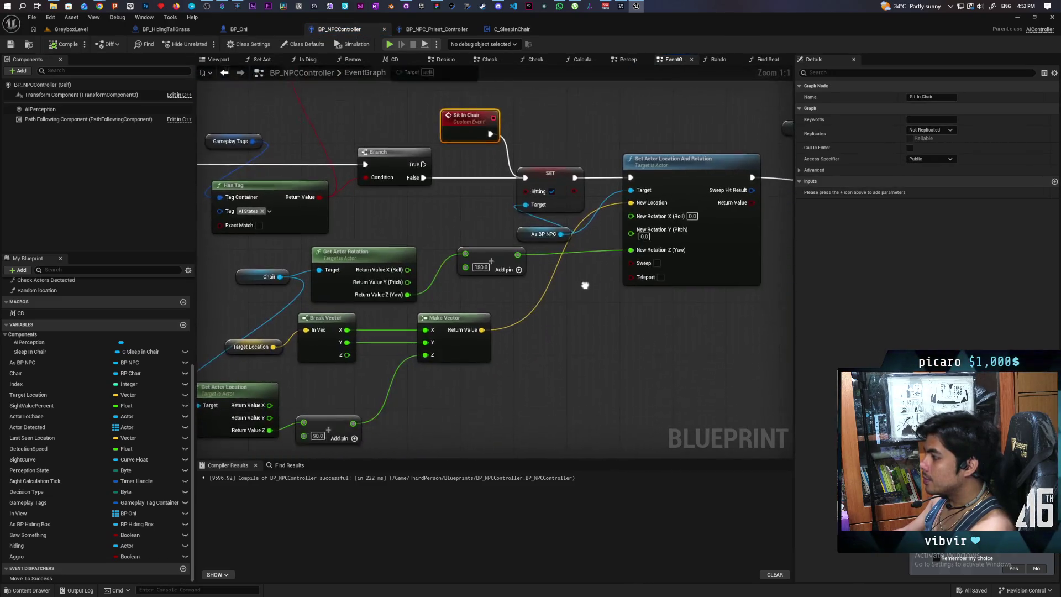
pyautogui.moveTo(586, 296)
pyautogui.mouseDown()
pyautogui.moveTo(634, 296)
pyautogui.moveTo(610, 303)
pyautogui.mouseUp()
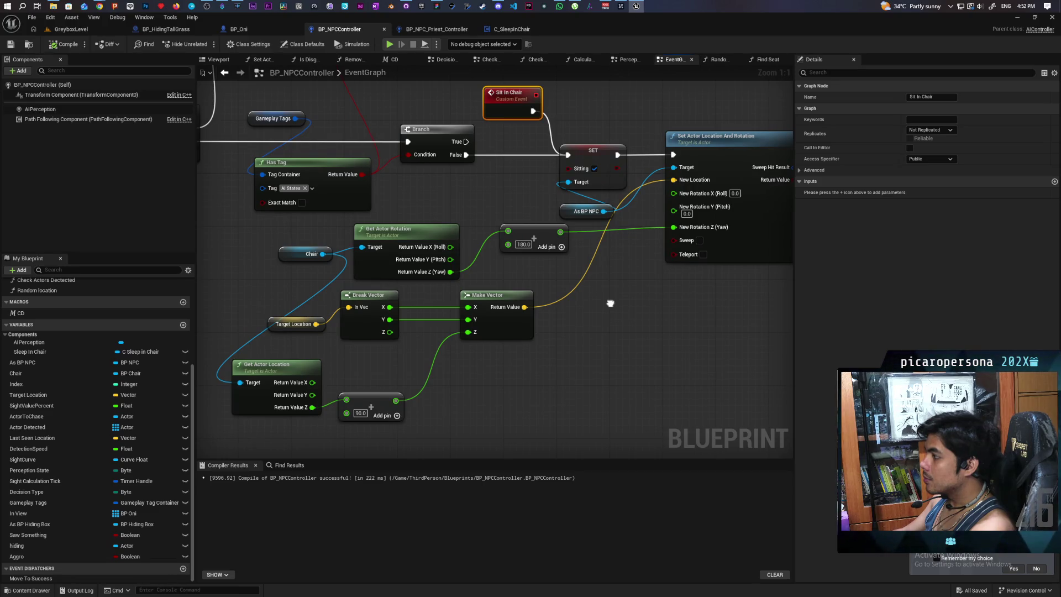
pyautogui.scroll(-2, 634, 315)
pyautogui.moveTo(634, 315)
pyautogui.mouseDown()
pyautogui.moveTo(708, 313)
pyautogui.moveTo(680, 331)
pyautogui.mouseUp()
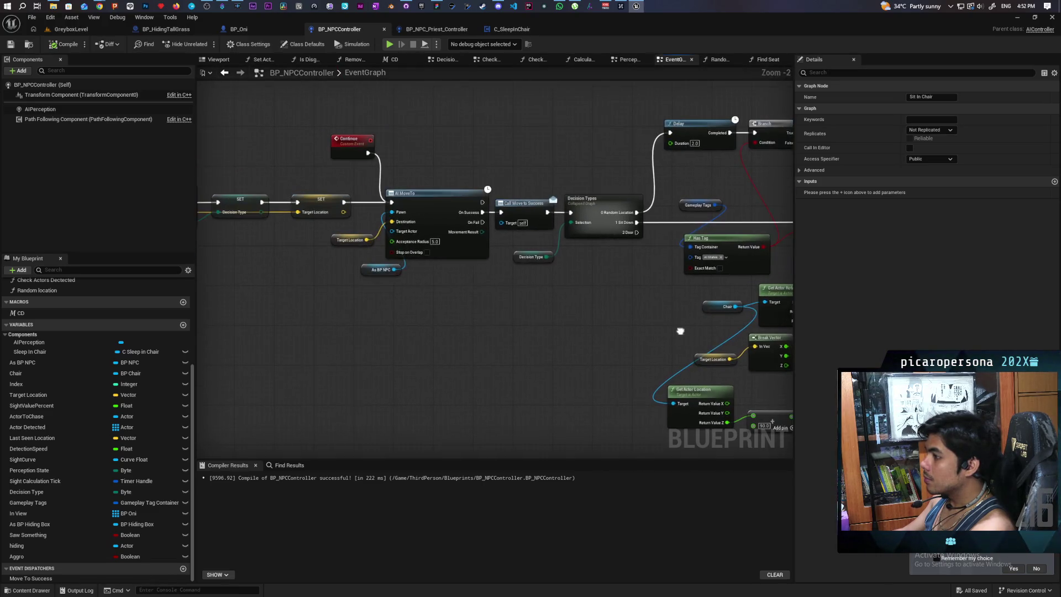
pyautogui.moveTo(563, 340)
pyautogui.mouseDown()
pyautogui.moveTo(601, 330)
pyautogui.moveTo(606, 315)
pyautogui.mouseUp()
pyautogui.scroll(-4, 613, 311)
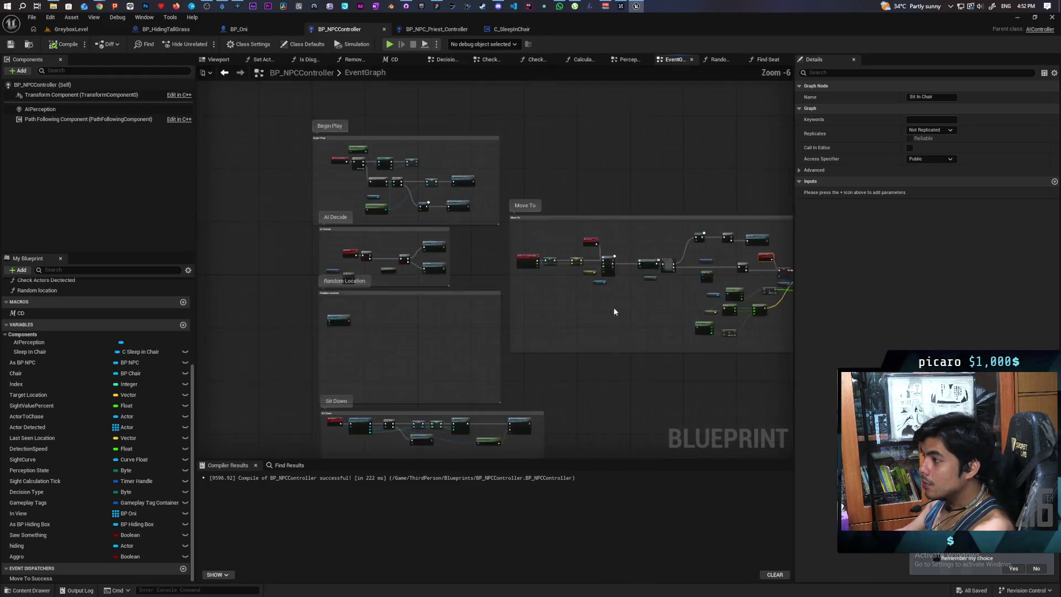
pyautogui.scroll(3, 613, 312)
pyautogui.moveTo(508, 329); pyautogui.dragTo(473, 260)
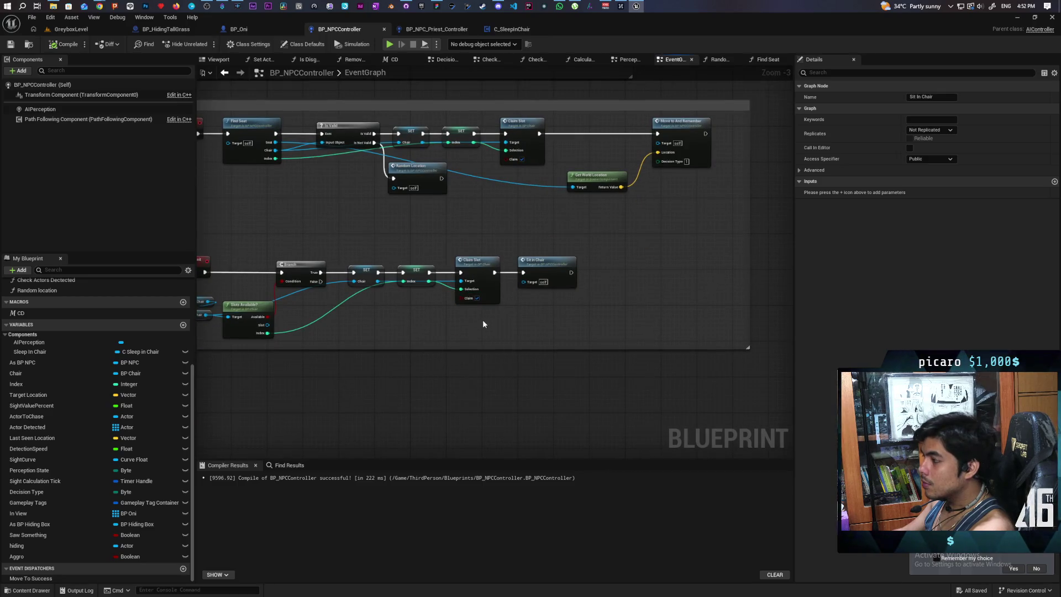
# Shift Sit in Chair further right to make room after Claim Slot
pyautogui.scroll(2, 481, 314)
pyautogui.moveTo(434, 229); pyautogui.dragTo(558, 310)
pyautogui.moveTo(478, 255)
pyautogui.mouseDown()
pyautogui.moveTo(559, 255)
pyautogui.moveTo(475, 256)
pyautogui.mouseUp()
pyautogui.click(530, 221)
pyautogui.moveTo(559, 252); pyautogui.dragTo(662, 257)
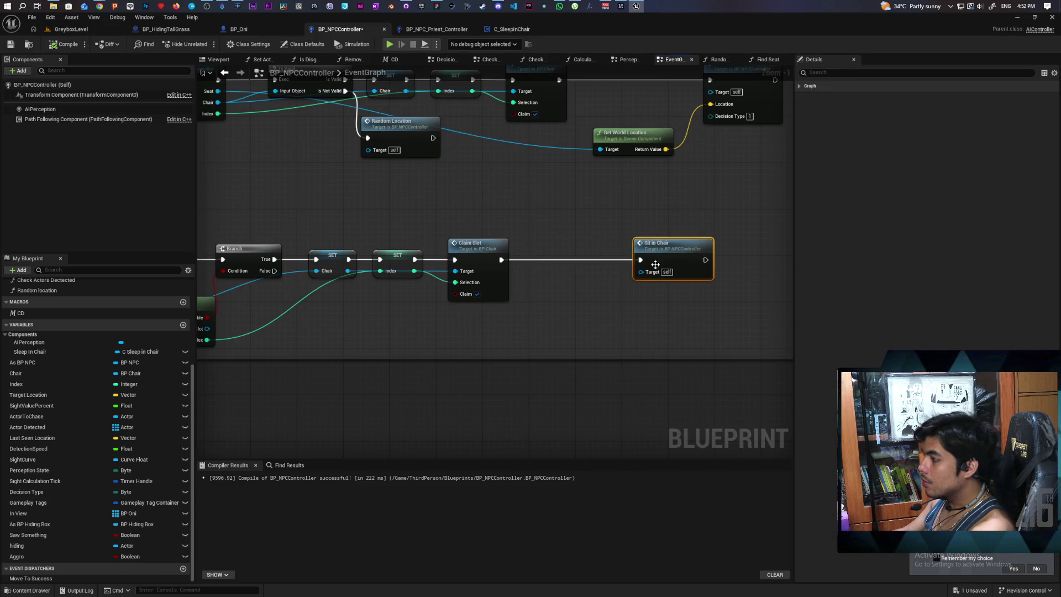
# Set Target Location from the slot's Get World Location before Sit in Chair, then play-test
pyautogui.moveTo(367, 316)
pyautogui.mouseDown()
pyautogui.moveTo(343, 326)
pyautogui.moveTo(407, 331)
pyautogui.moveTo(403, 323)
pyautogui.mouseUp()
pyautogui.click(720, 131)
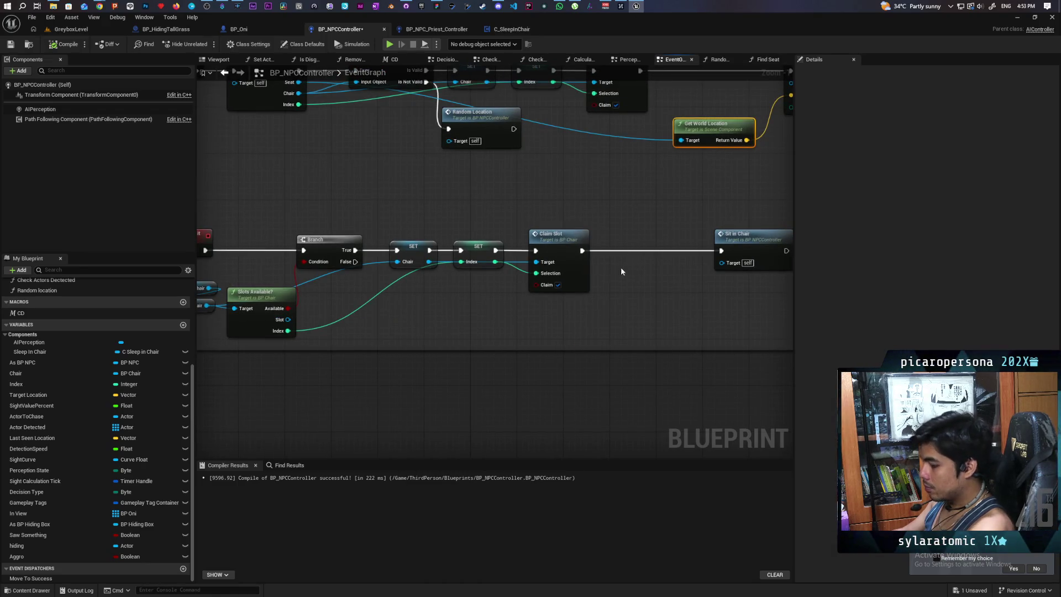
pyautogui.hotkey('ctrl', 'c')
pyautogui.hotkey('ctrl', 'v')
pyautogui.moveTo(288, 320); pyautogui.dragTo(368, 327)
pyautogui.moveTo(442, 333); pyautogui.dragTo(438, 332)
pyautogui.moveTo(28, 394)
pyautogui.mouseDown()
pyautogui.moveTo(576, 358)
pyautogui.moveTo(589, 256)
pyautogui.mouseUp()
pyautogui.moveTo(503, 332)
pyautogui.mouseDown()
pyautogui.moveTo(612, 262)
pyautogui.moveTo(666, 248)
pyautogui.mouseUp()
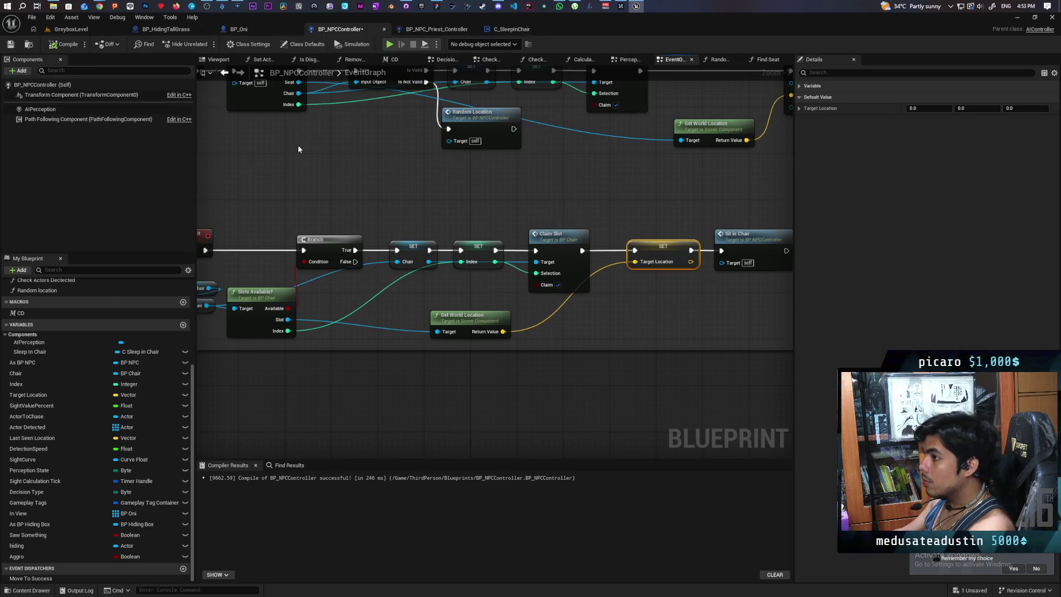
pyautogui.click(87, 31)
pyautogui.hotkey('alt', 'p')
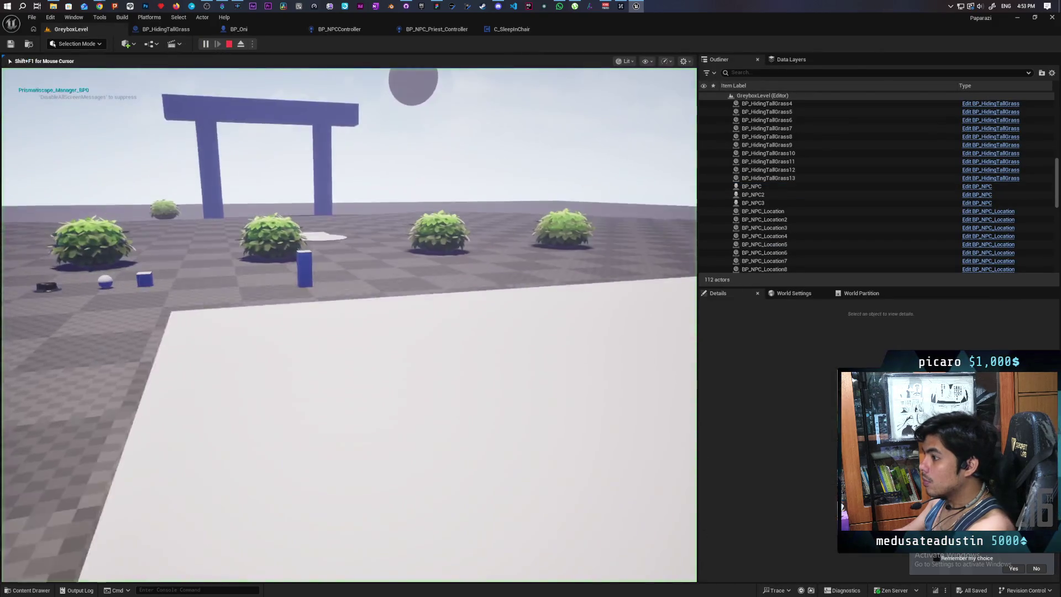
# Walk the player up the ramp by the bushes in a first play session, then stop
pyautogui.press('w')
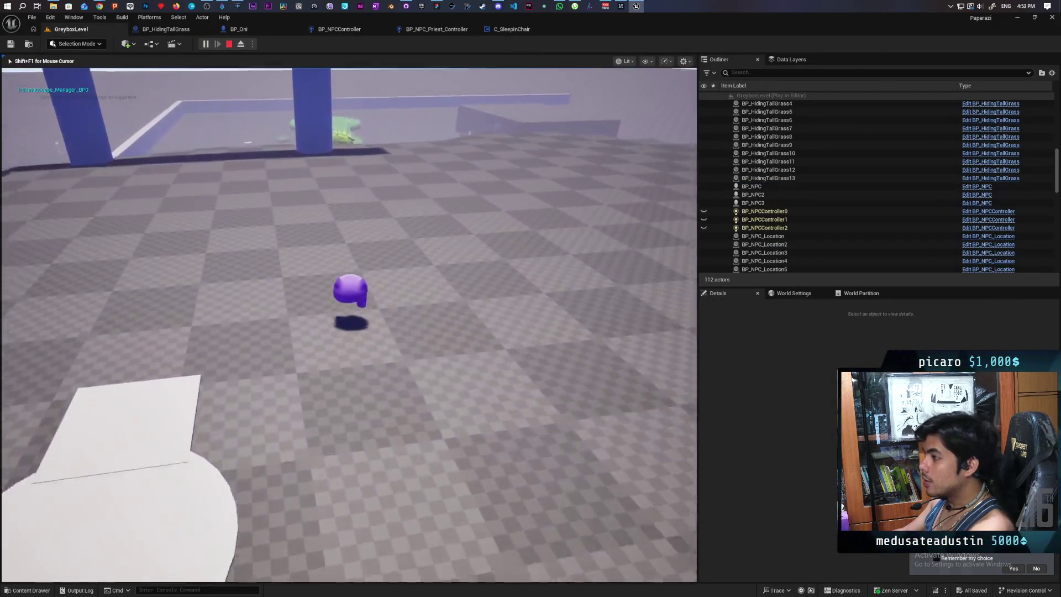
pyautogui.press('w')
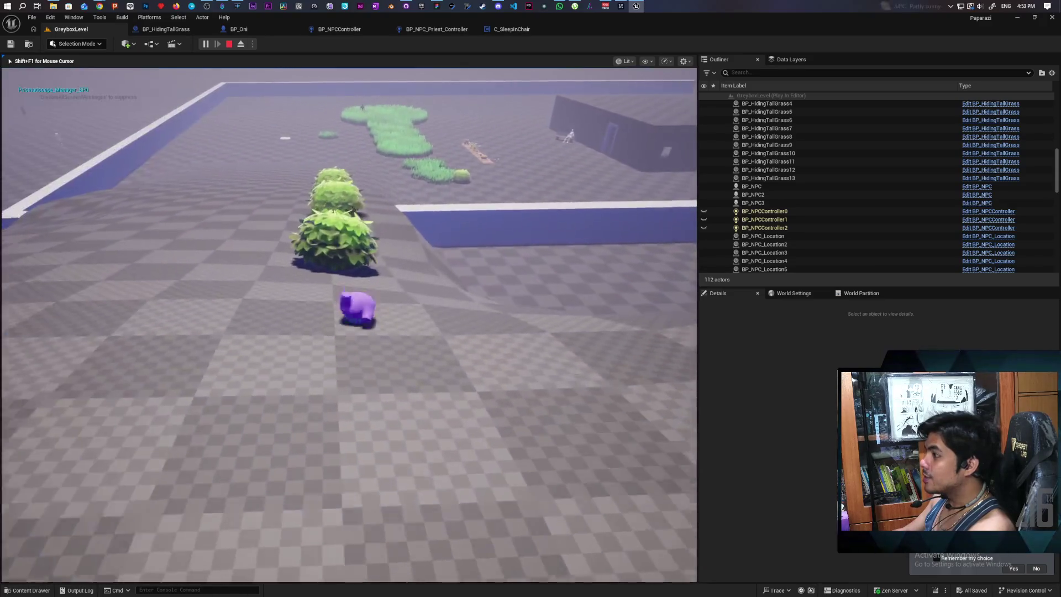
pyautogui.press('w')
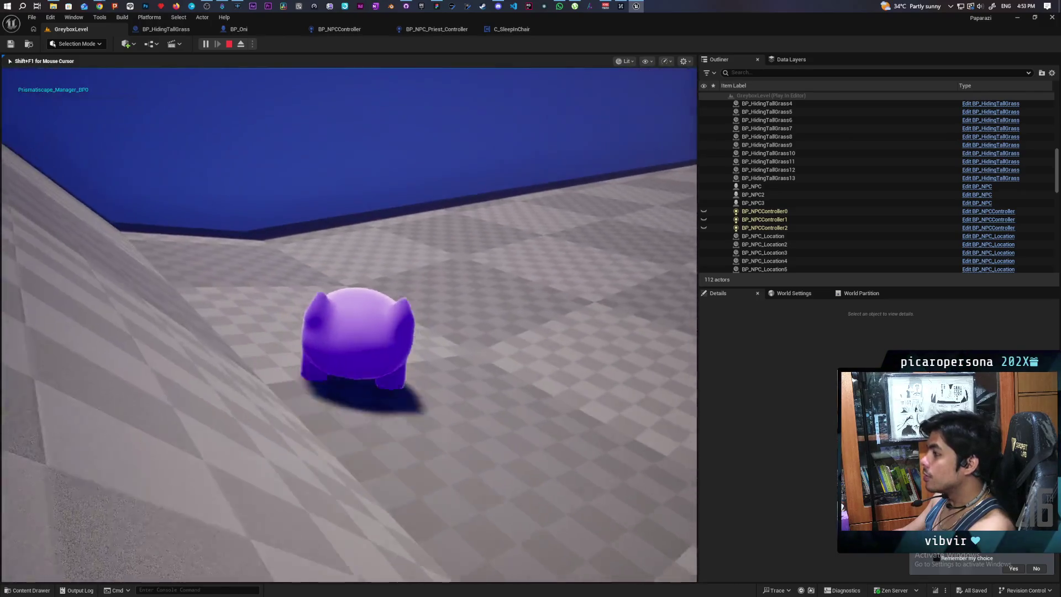
pyautogui.press('Escape')
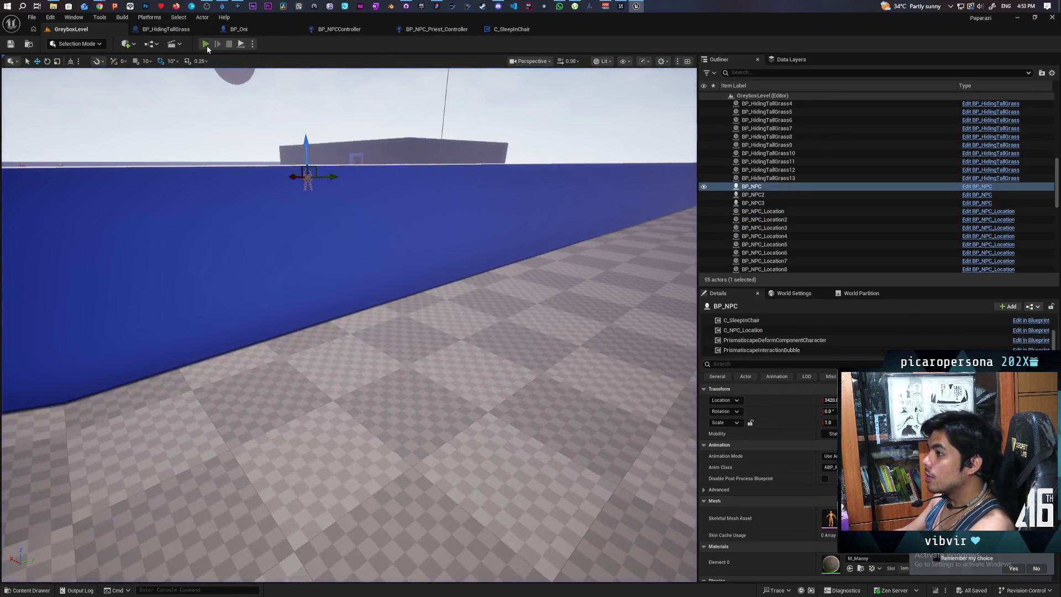
# Replay and approach the bench, watching the seated NPC rise and walk over, then stop
pyautogui.click(205, 44)
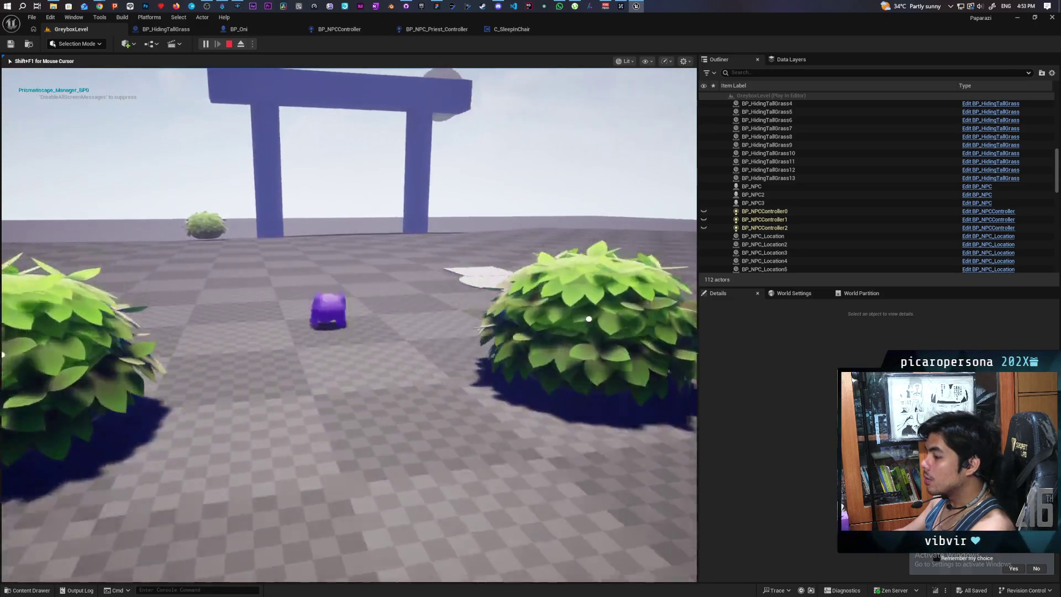
pyautogui.press('w')
pyautogui.press('w')
pyautogui.press('a')
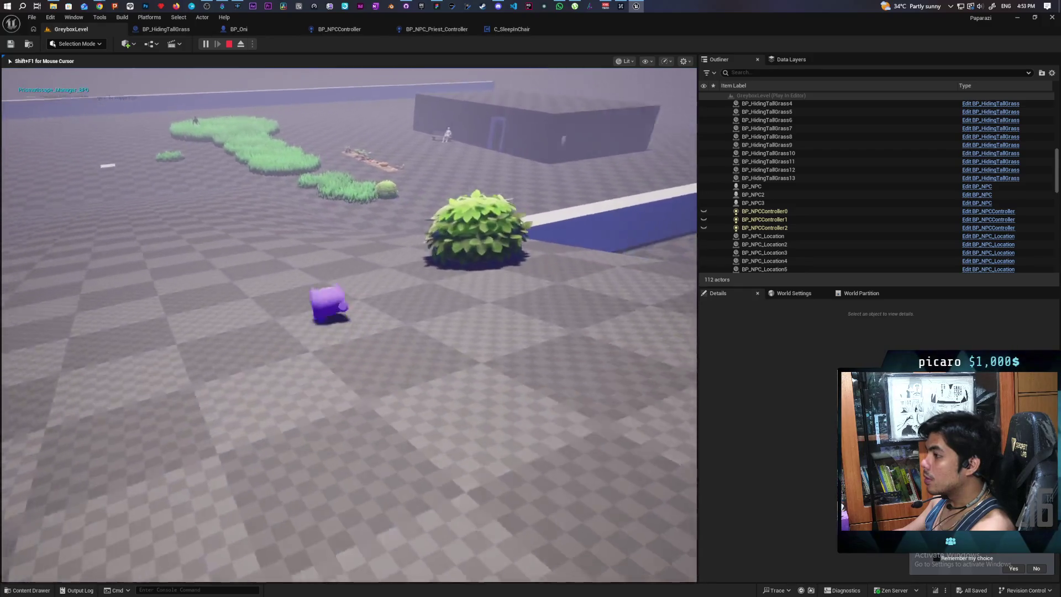
pyautogui.press('d')
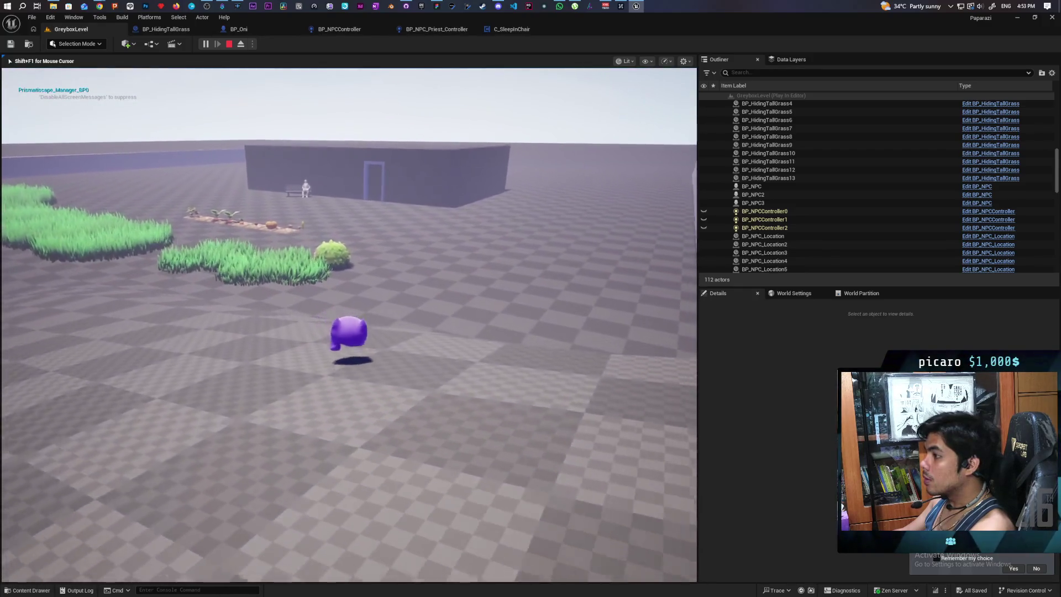
pyautogui.press('w')
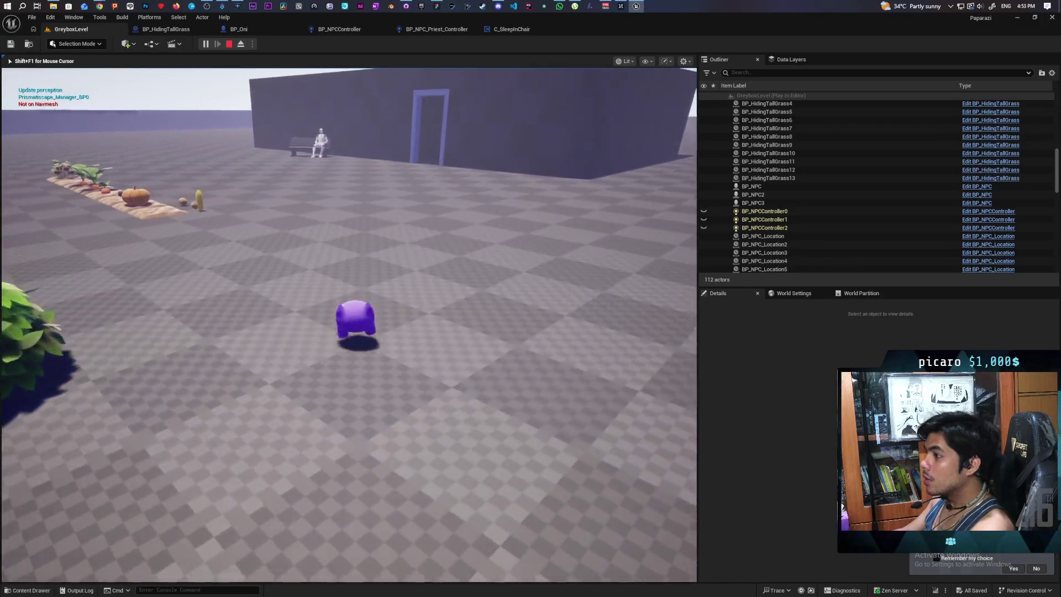
pyautogui.press('w')
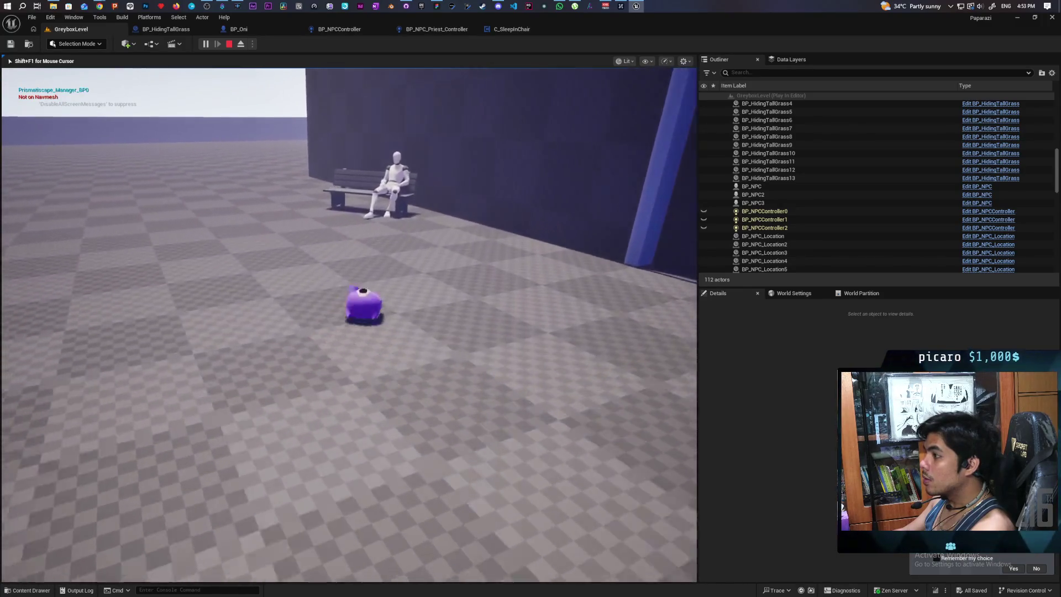
pyautogui.press('s')
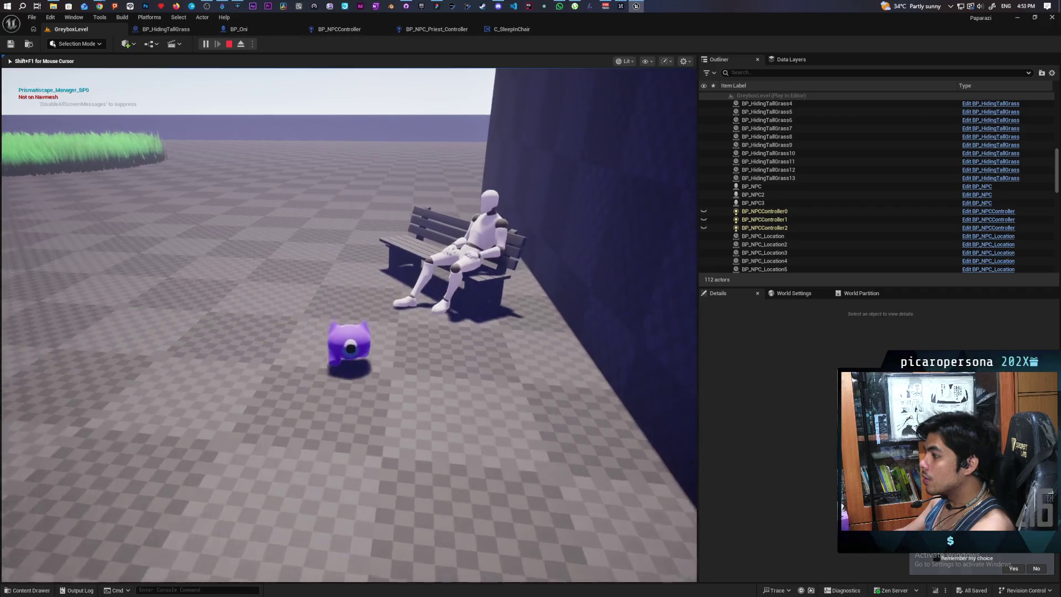
pyautogui.press('w')
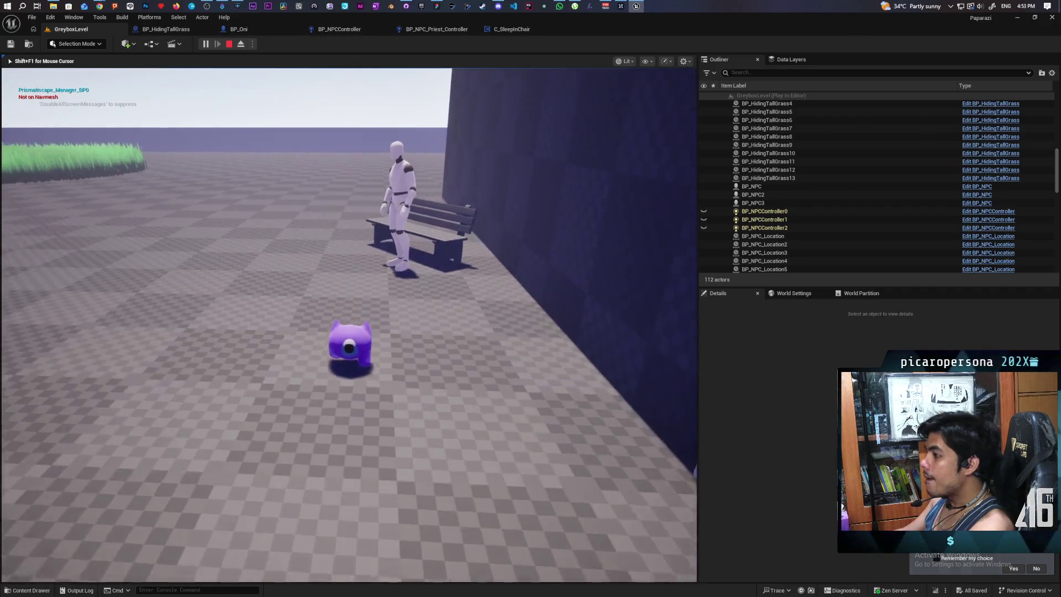
pyautogui.press('w')
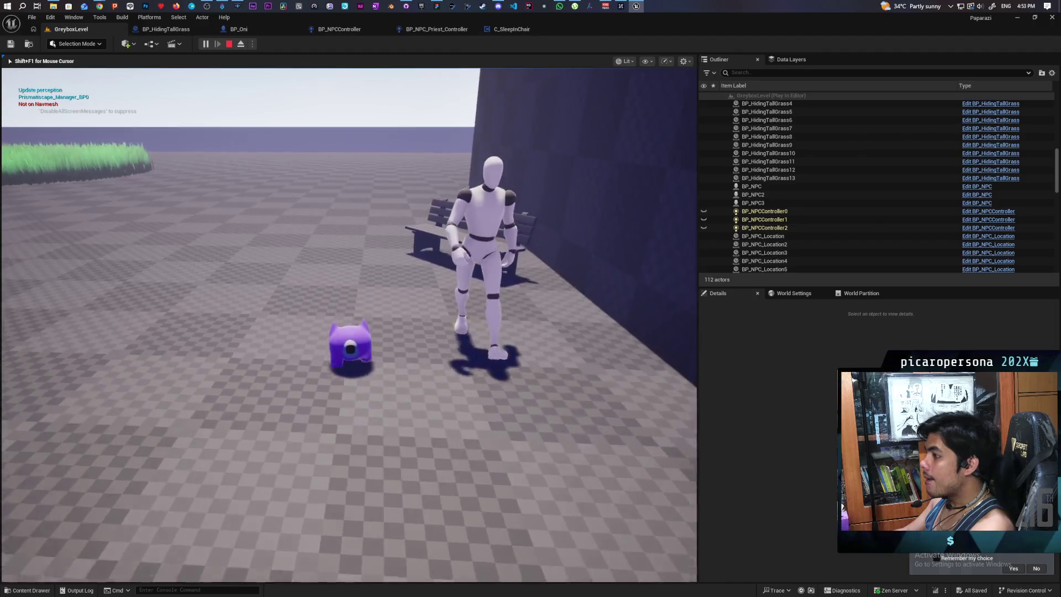
pyautogui.press('Escape')
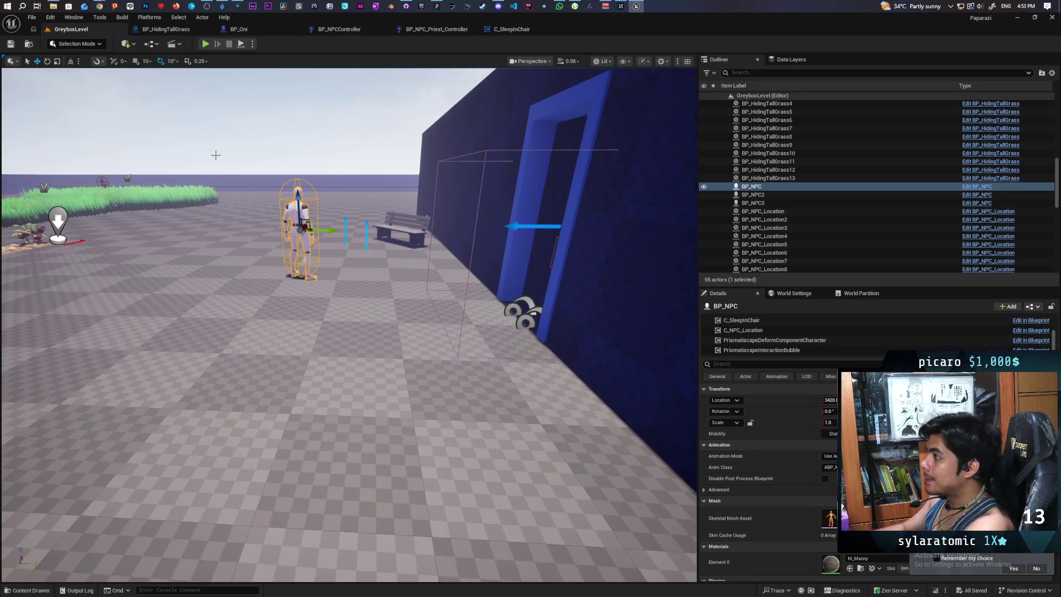
# In BP_NPCController, jump from the Sit in Chair call to its event definition
pyautogui.click(249, 30)
pyautogui.click(354, 30)
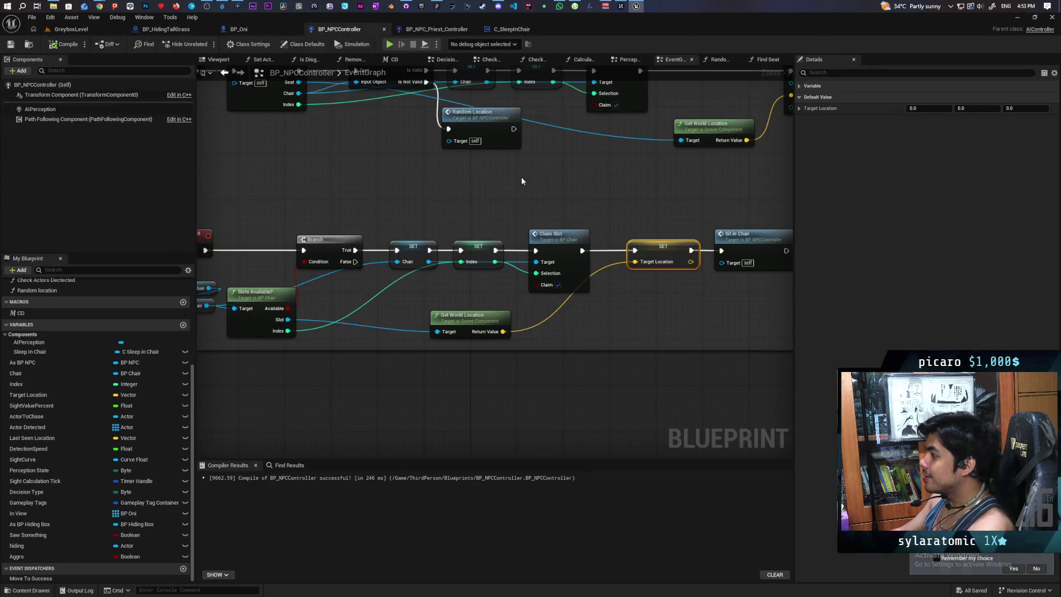
pyautogui.scroll(-2, 521, 180)
pyautogui.scroll(2, 577, 204)
pyautogui.click(624, 247)
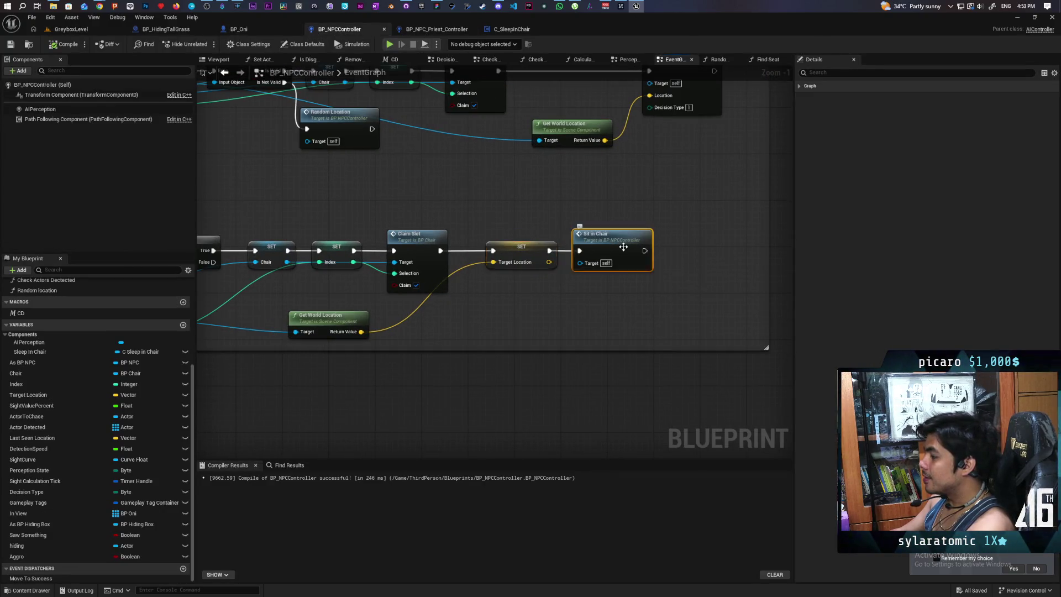
pyautogui.doubleClick(624, 247)
# Reposition the As BP NPC and MC Sit nodes, then open the MC Sit event in BP_NPC
pyautogui.click(597, 213)
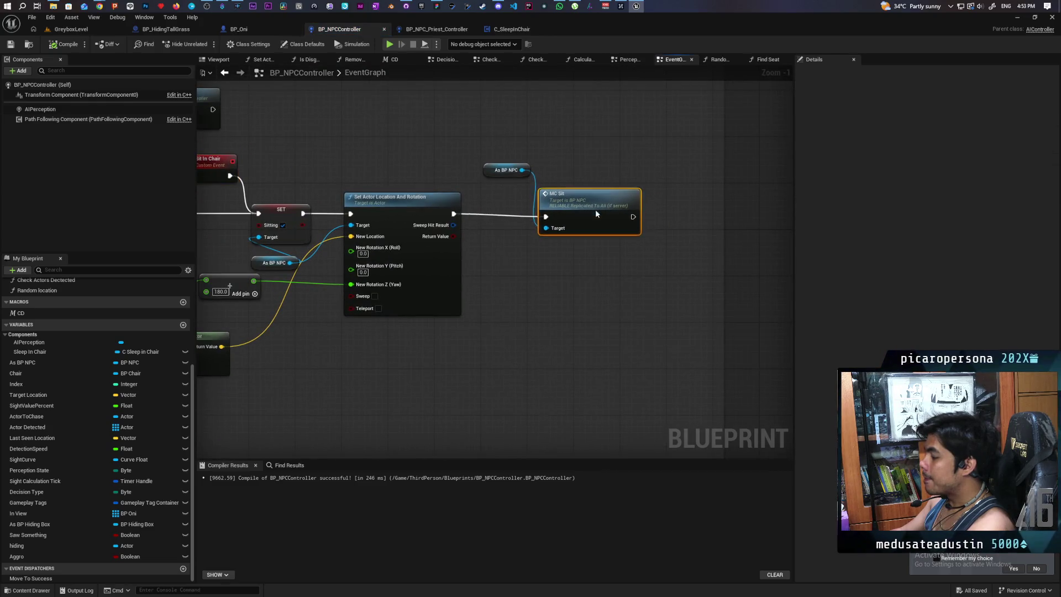
pyautogui.moveTo(585, 207); pyautogui.dragTo(542, 198)
pyautogui.moveTo(486, 172); pyautogui.dragTo(444, 164)
pyautogui.moveTo(564, 209); pyautogui.dragTo(540, 202)
pyautogui.doubleClick(539, 201)
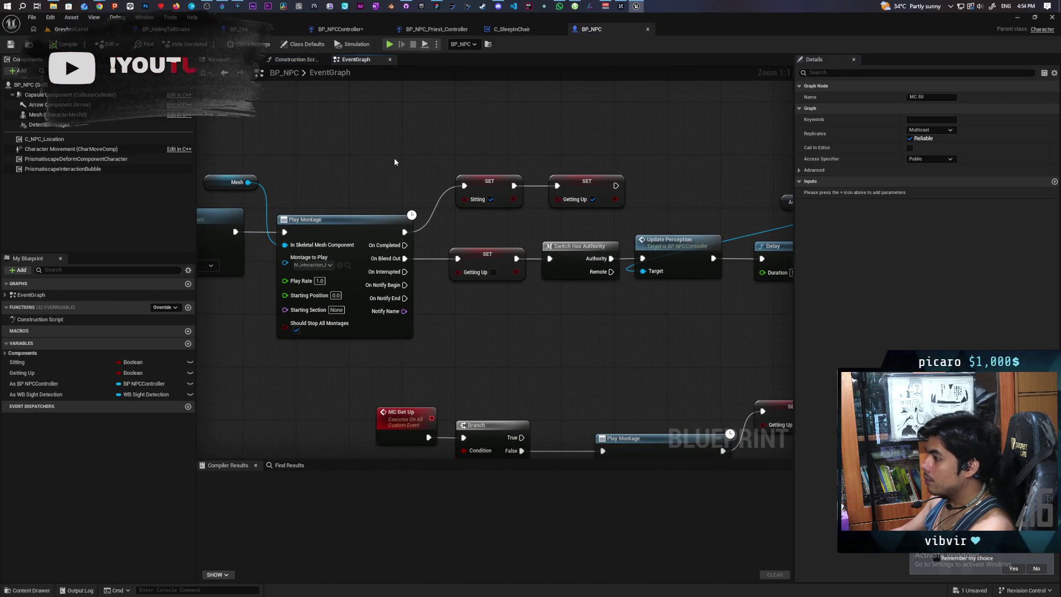
# Move the As BP NPCController node and pan BP_NPC's graph to reveal the perception nodes
pyautogui.scroll(-2, 393, 157)
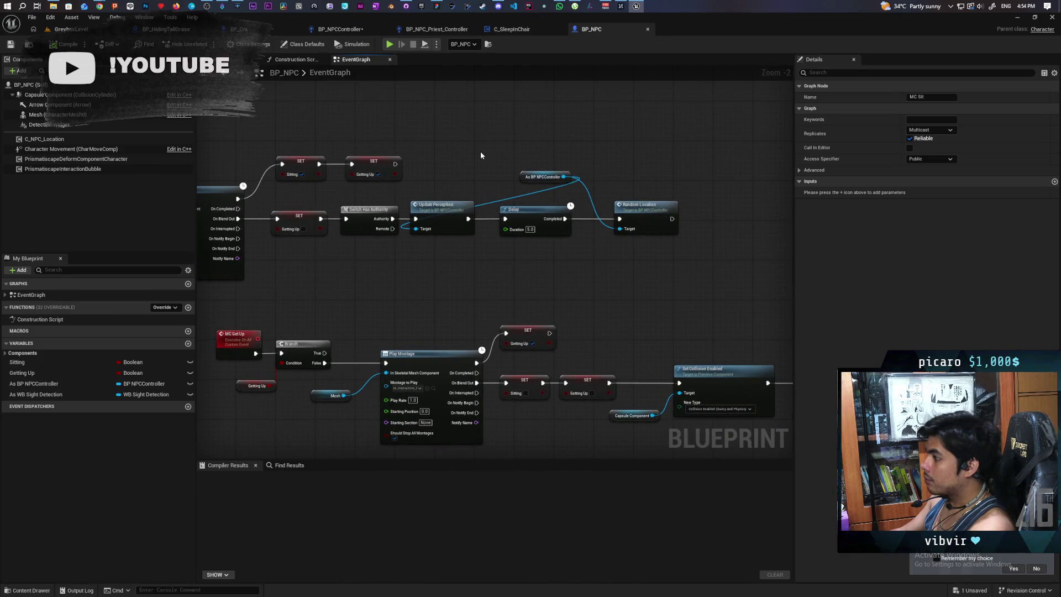
pyautogui.click(490, 151)
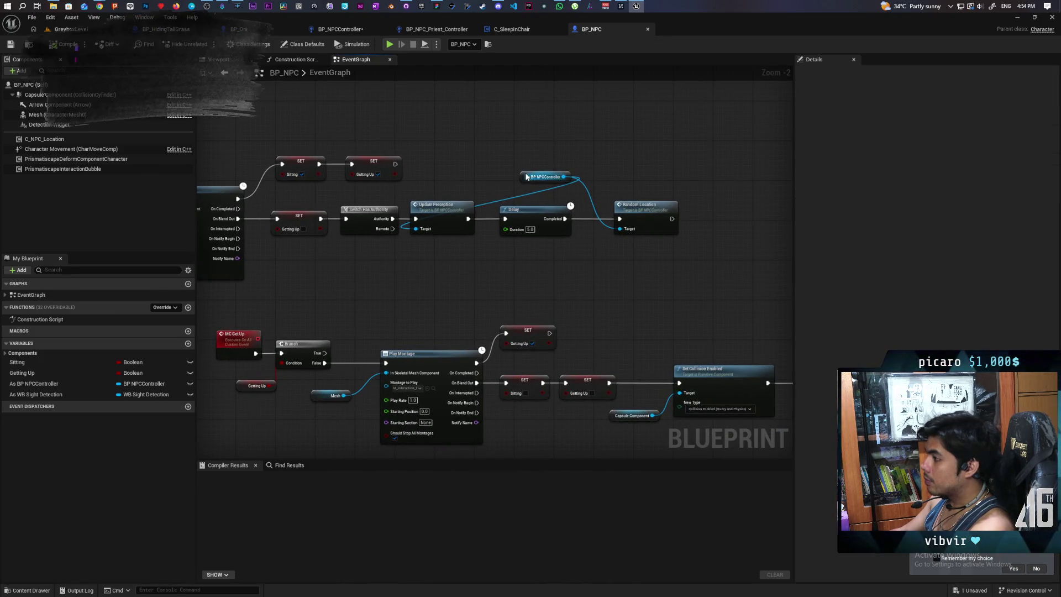
pyautogui.moveTo(525, 176)
pyautogui.mouseDown()
pyautogui.moveTo(450, 182)
pyautogui.moveTo(420, 158)
pyautogui.moveTo(425, 172)
pyautogui.mouseUp()
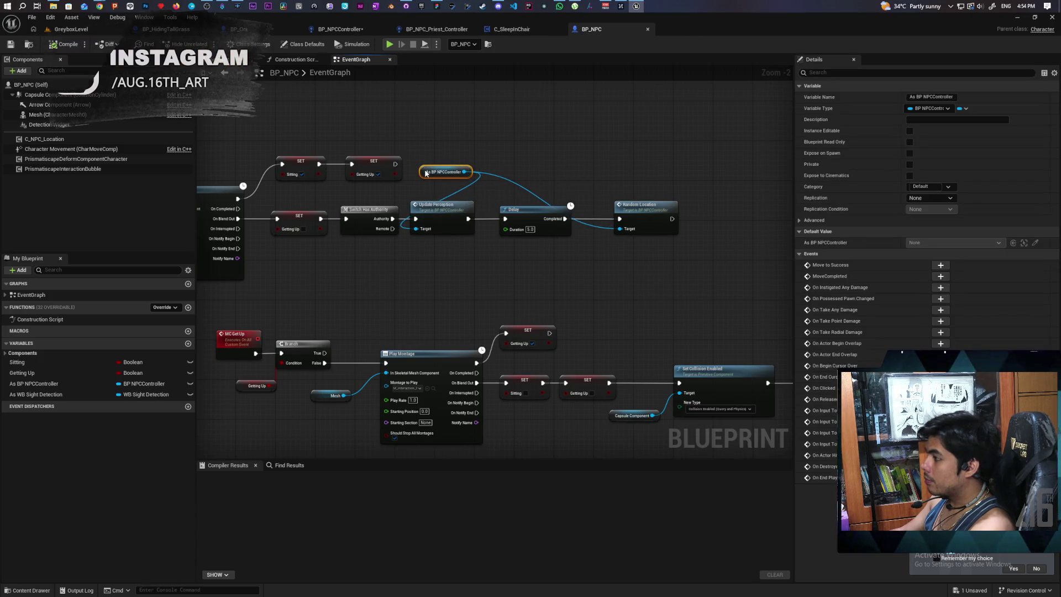
pyautogui.moveTo(526, 153)
pyautogui.mouseDown()
pyautogui.moveTo(646, 163)
pyautogui.moveTo(602, 201)
pyautogui.mouseUp()
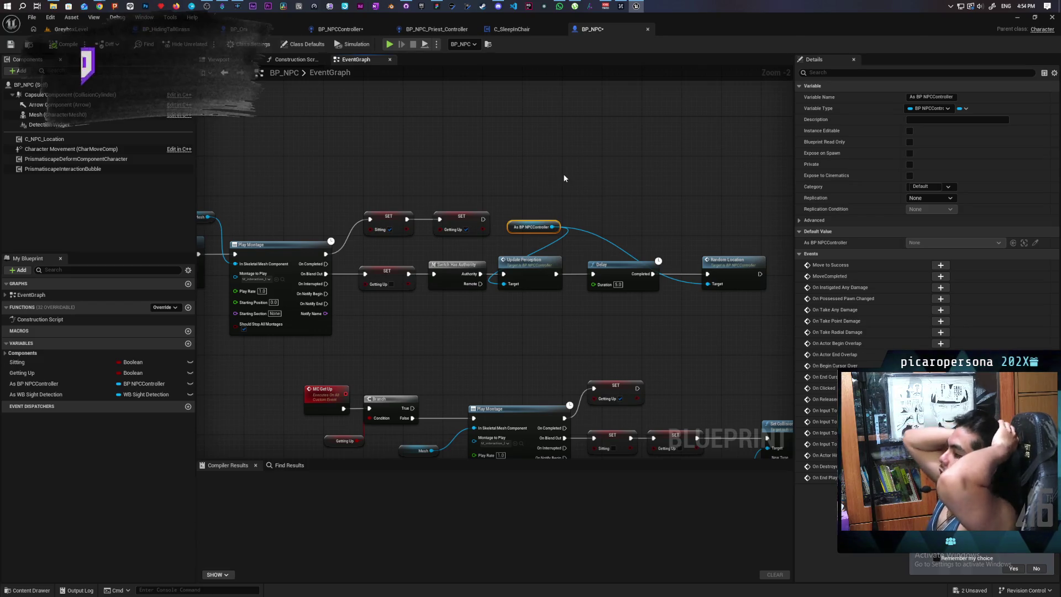
pyautogui.moveTo(475, 319)
pyautogui.mouseDown()
pyautogui.moveTo(764, 320)
pyautogui.moveTo(523, 310)
pyautogui.moveTo(540, 307)
pyautogui.moveTo(537, 320)
pyautogui.moveTo(710, 310)
pyautogui.moveTo(390, 304)
pyautogui.moveTo(687, 310)
pyautogui.moveTo(555, 317)
pyautogui.mouseUp()
# Copy the Update Perception, Delay and Random Location nodes and return to BP_NPCController
pyautogui.moveTo(556, 171)
pyautogui.mouseDown()
pyautogui.moveTo(563, 187)
pyautogui.moveTo(734, 277)
pyautogui.mouseUp()
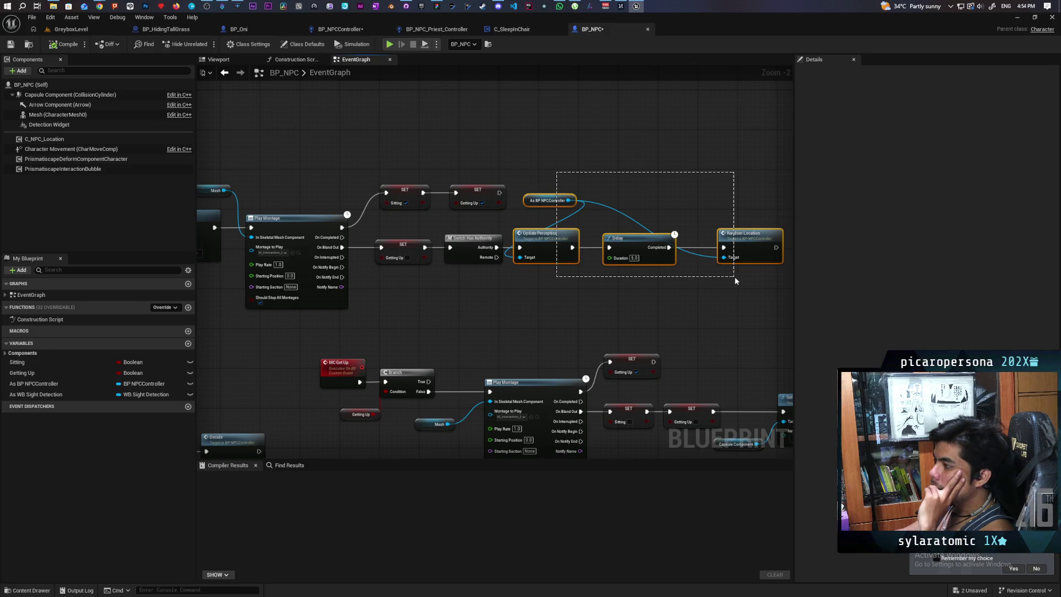
pyautogui.moveTo(735, 277); pyautogui.dragTo(734, 276)
pyautogui.click(719, 282)
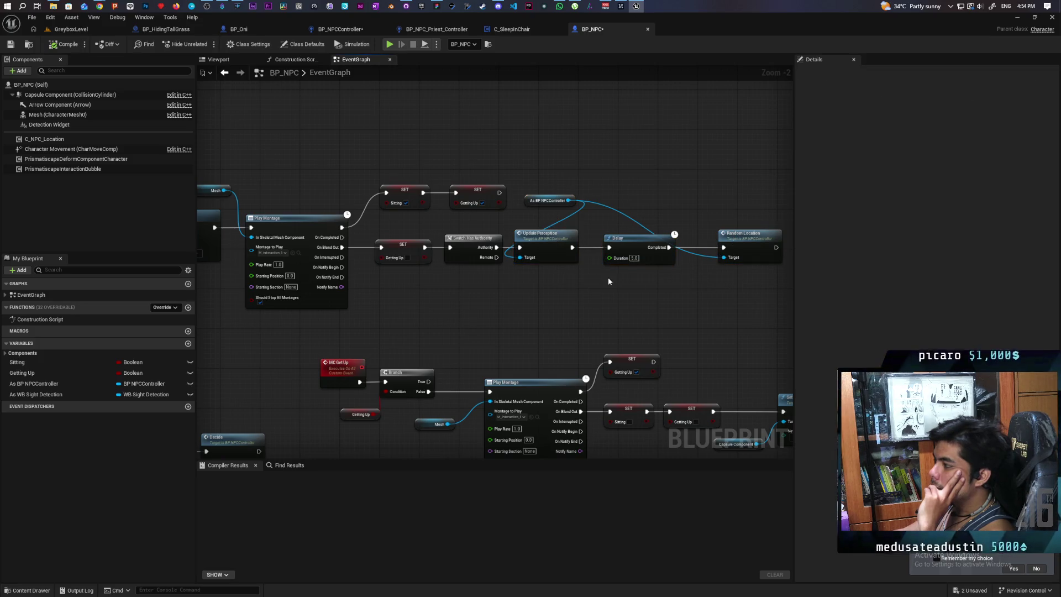
pyautogui.moveTo(532, 277); pyautogui.dragTo(756, 234)
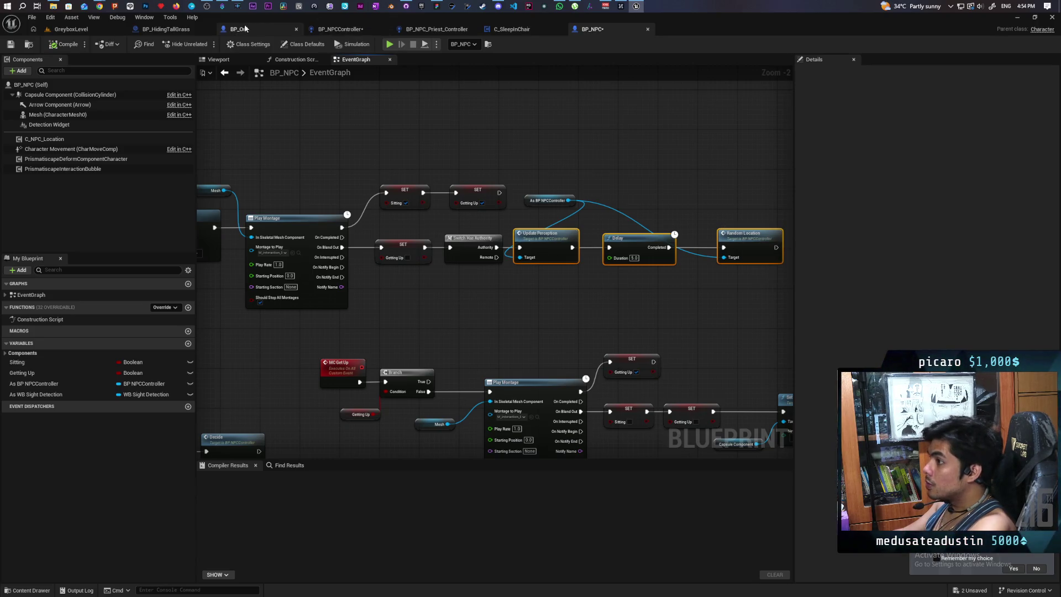
pyautogui.click(341, 29)
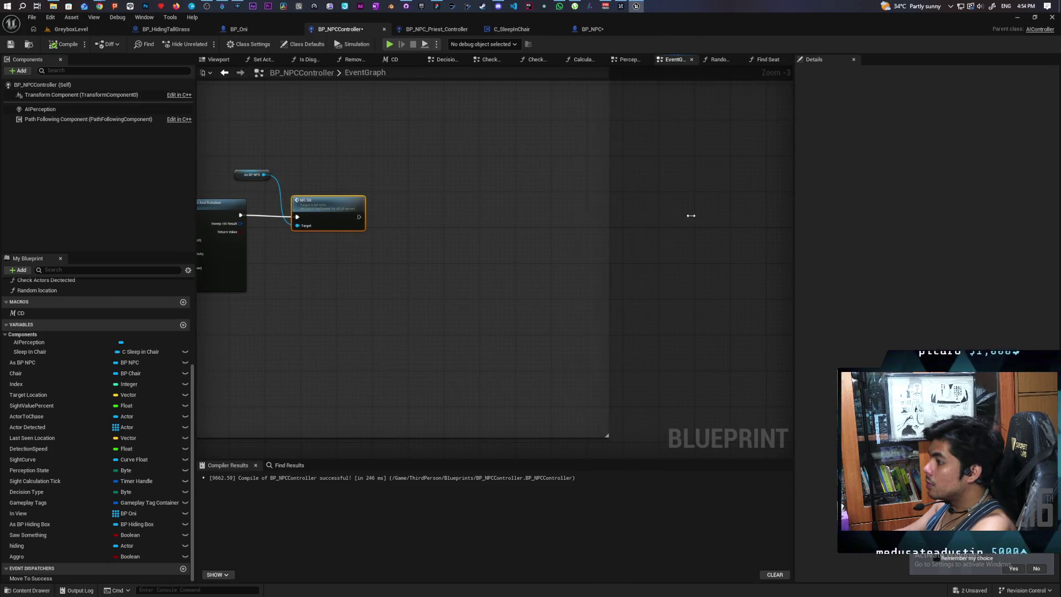
# Paste the copied nodes into the controller graph, arrange them beside MC Sit, and save
pyautogui.hotkey('ctrl', 'v')
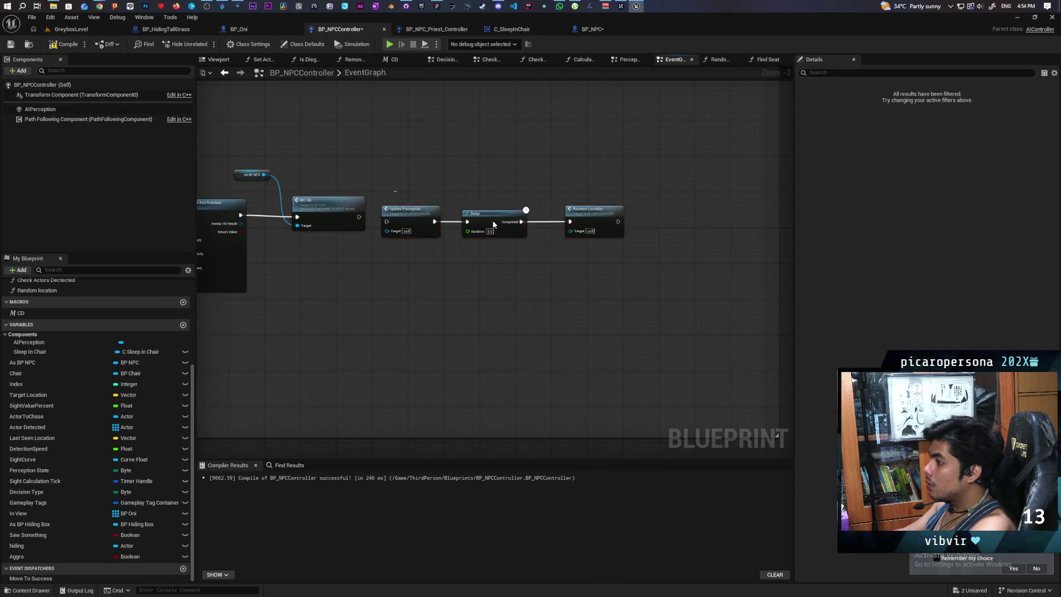
pyautogui.moveTo(405, 215); pyautogui.dragTo(493, 208)
pyautogui.click(361, 247)
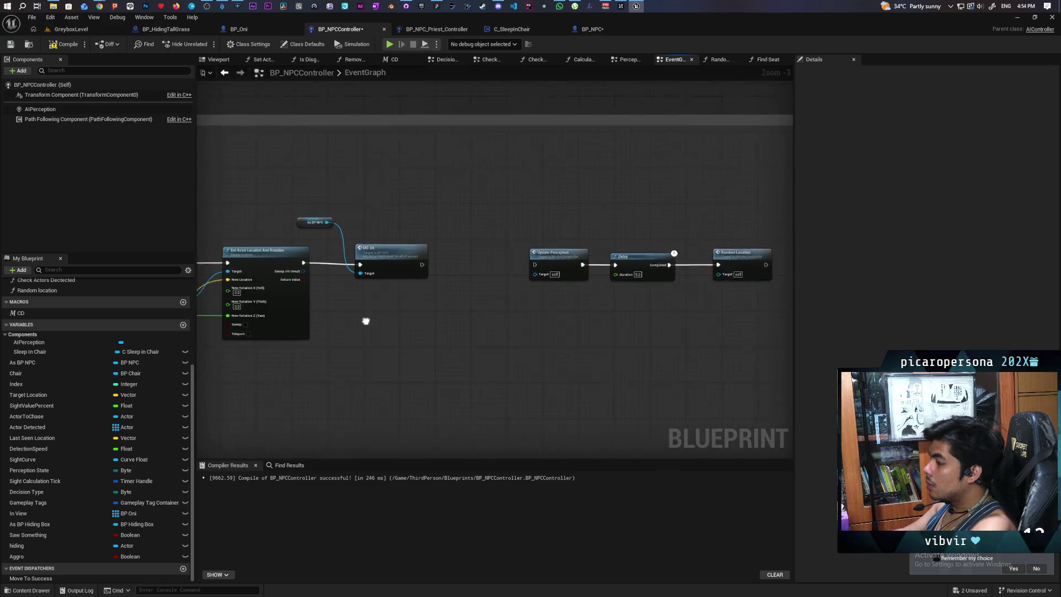
pyautogui.moveTo(432, 265)
pyautogui.mouseDown()
pyautogui.moveTo(413, 257)
pyautogui.moveTo(407, 267)
pyautogui.mouseUp()
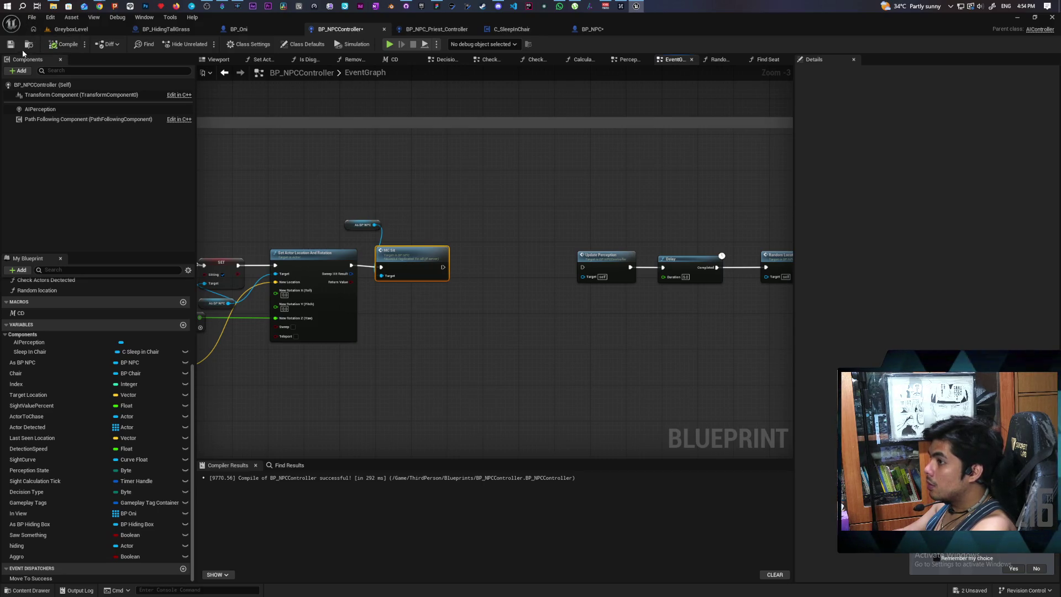
pyautogui.hotkey('ctrl', 's')
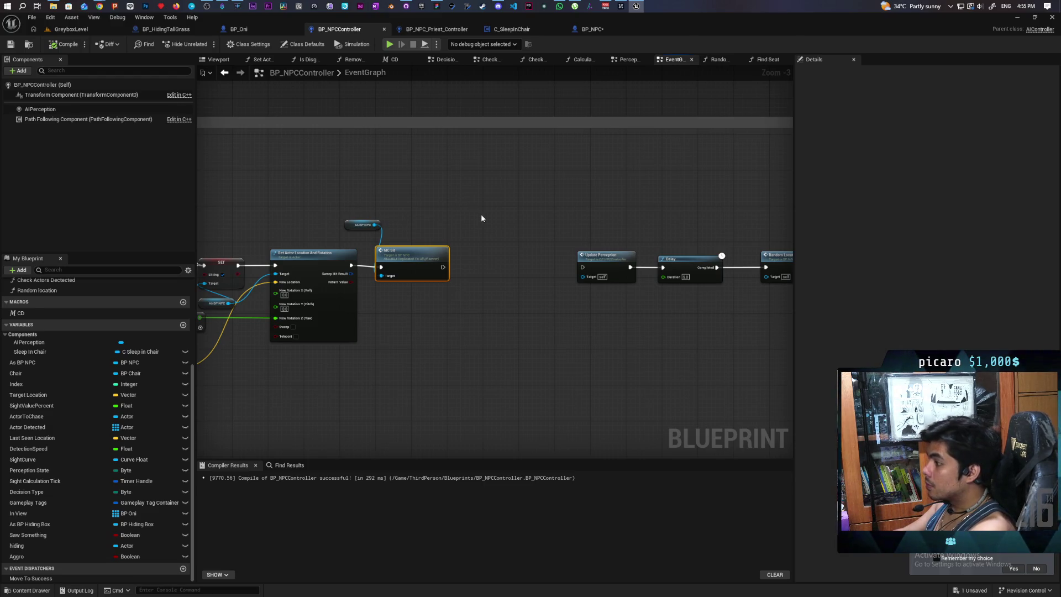
pyautogui.moveTo(537, 218); pyautogui.dragTo(699, 293)
pyautogui.moveTo(537, 251); pyautogui.dragTo(575, 241)
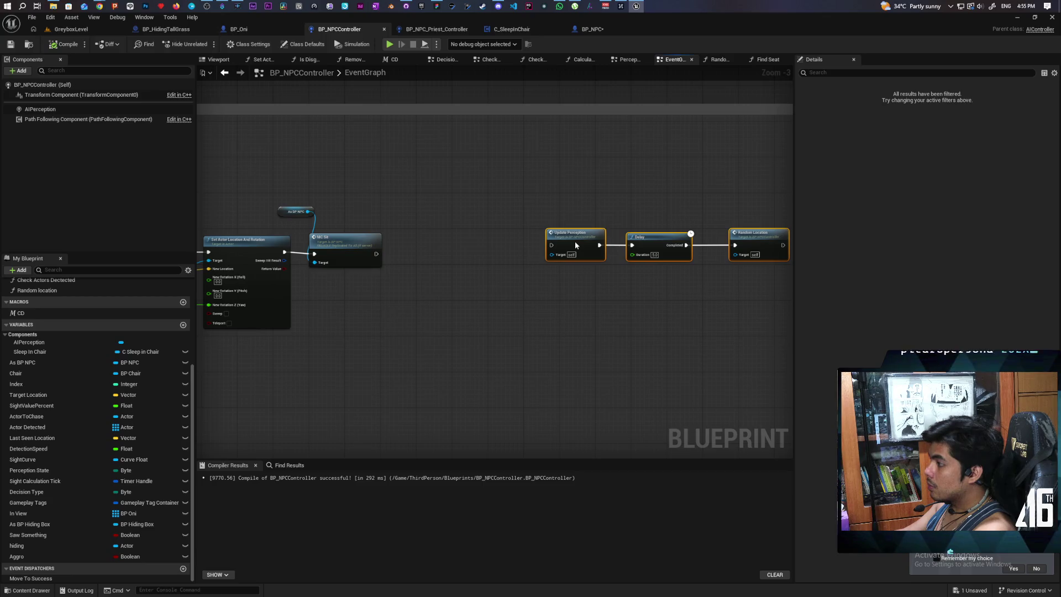
# Add a custom event named Sit Complete that runs Update Perception
pyautogui.click(486, 264)
pyautogui.hotkey('ctrl', 'v')
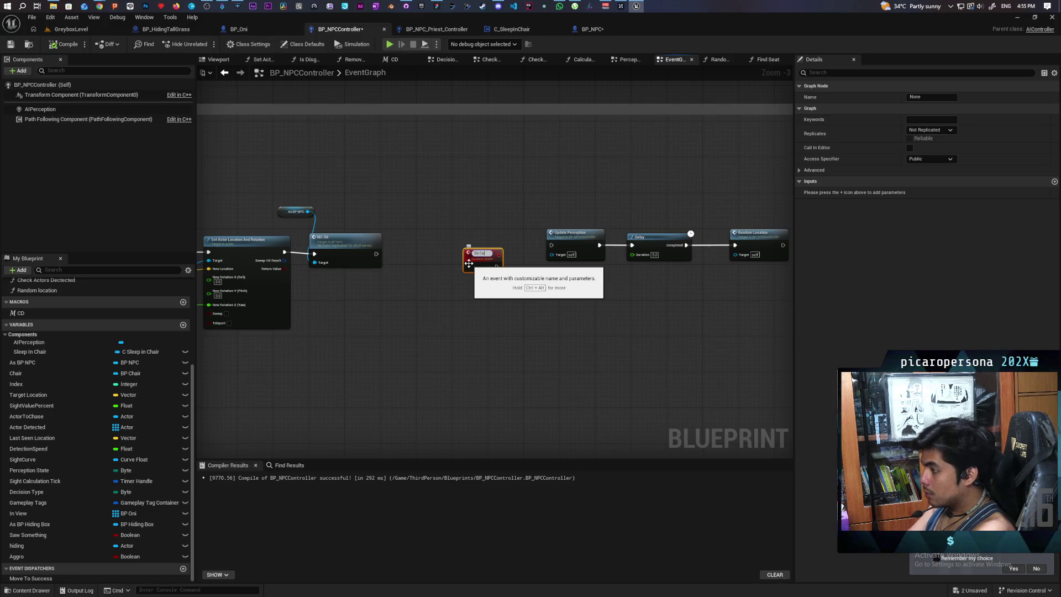
pyautogui.scroll(1, 468, 264)
pyautogui.press('Return')
pyautogui.moveTo(471, 247); pyautogui.dragTo(469, 245)
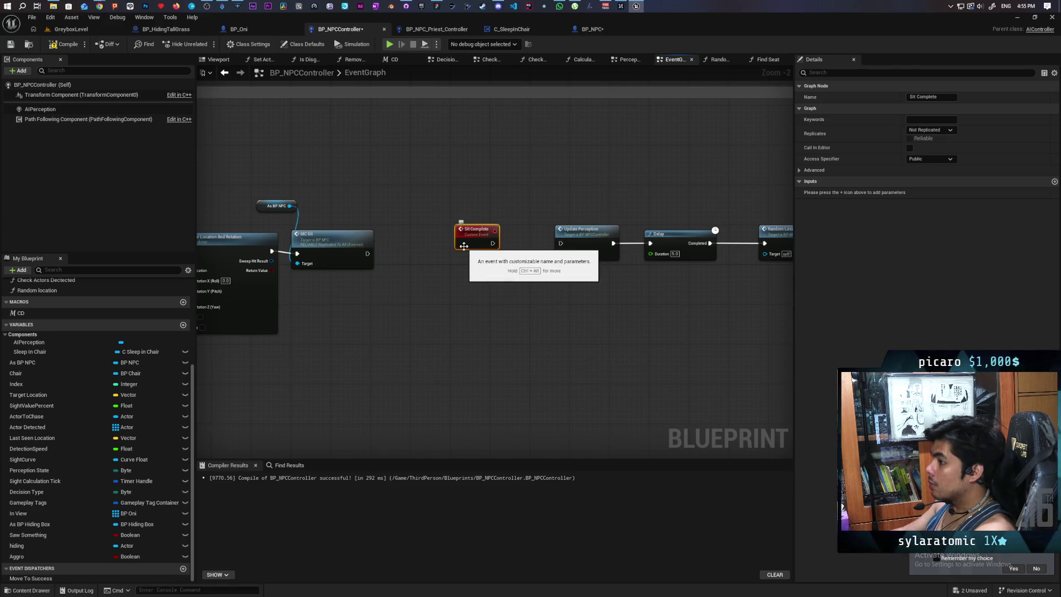
pyautogui.moveTo(493, 243)
pyautogui.mouseDown()
pyautogui.moveTo(573, 242)
pyautogui.moveTo(561, 245)
pyautogui.mouseUp()
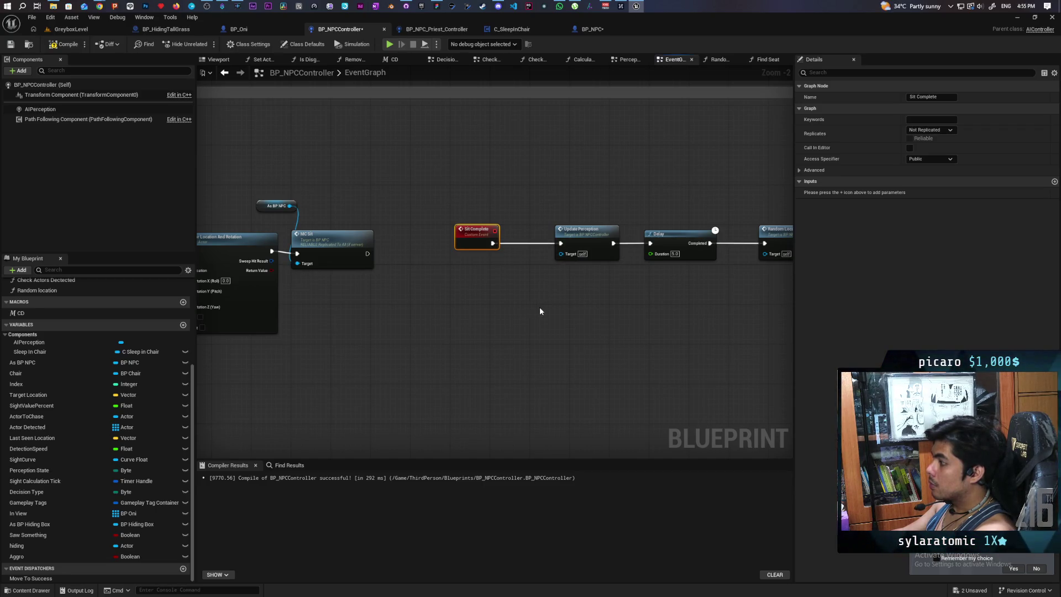
# Line up Update Perception, Delay and Random Location to the right of Sit Complete
pyautogui.click(508, 247)
pyautogui.moveTo(508, 247); pyautogui.dragTo(499, 239)
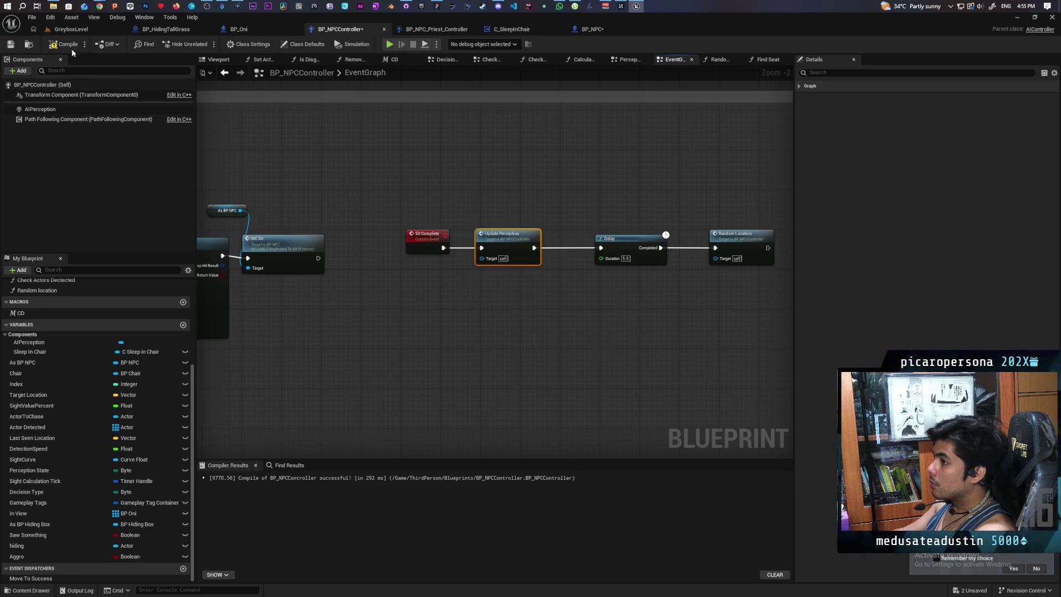
pyautogui.moveTo(493, 212)
pyautogui.mouseDown()
pyautogui.moveTo(722, 289)
pyautogui.moveTo(466, 211)
pyautogui.moveTo(718, 308)
pyautogui.mouseUp()
pyautogui.moveTo(478, 238)
pyautogui.mouseDown()
pyautogui.moveTo(535, 237)
pyautogui.moveTo(522, 241)
pyautogui.mouseUp()
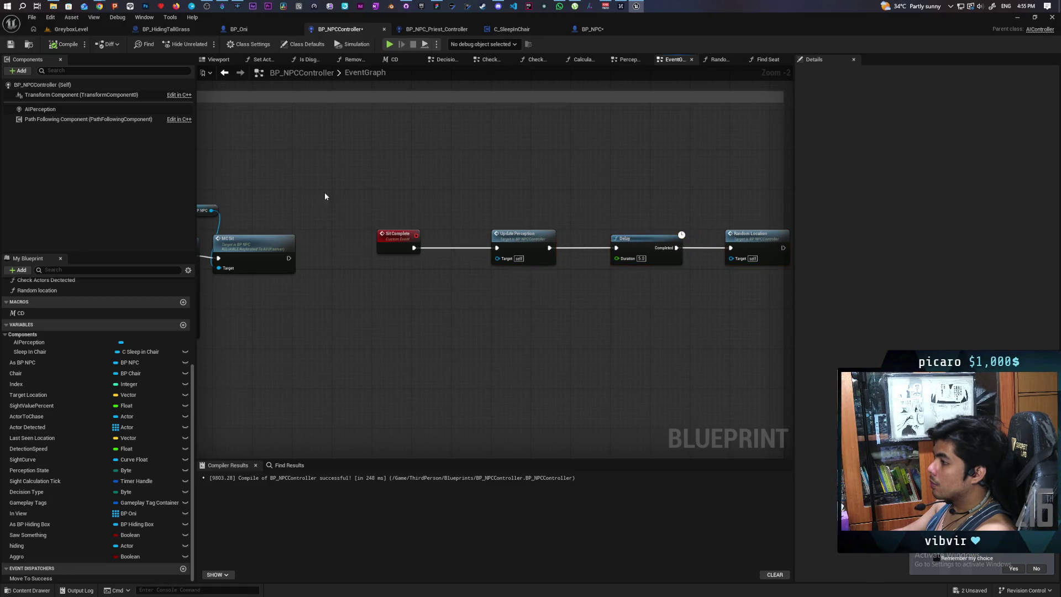
pyautogui.click(592, 30)
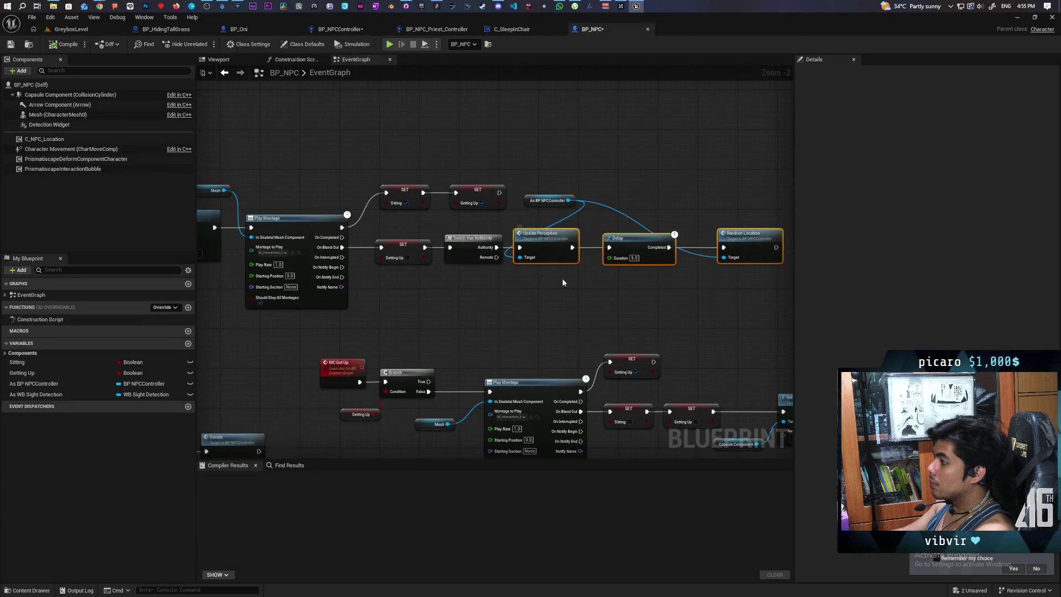
# Replace BP_NPC's perception nodes with a Sit Complete call on As BP NPCController from Authority, compile and save
pyautogui.press('Delete')
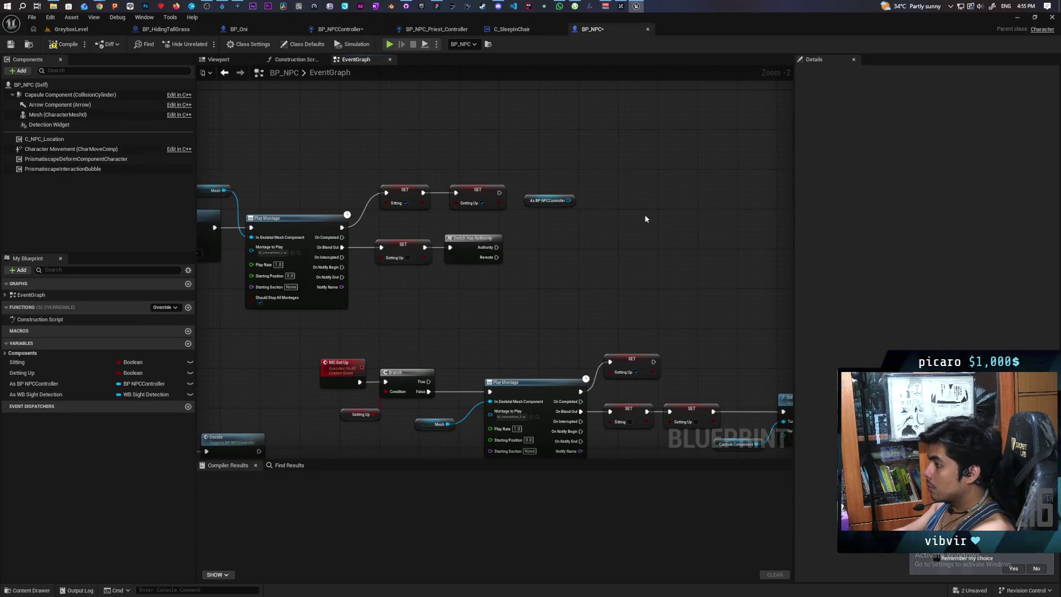
pyautogui.moveTo(568, 200); pyautogui.dragTo(556, 224)
pyautogui.write('sit comp')
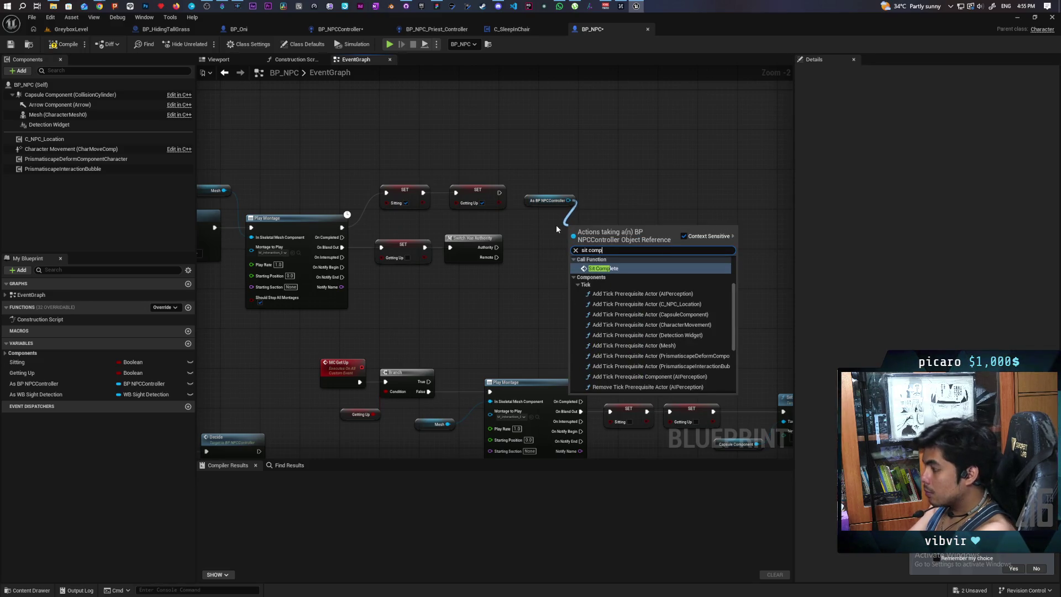
pyautogui.press('Return')
pyautogui.moveTo(496, 247)
pyautogui.mouseDown()
pyautogui.moveTo(582, 241)
pyautogui.moveTo(576, 247)
pyautogui.mouseUp()
pyautogui.click(625, 247)
pyautogui.click(64, 44)
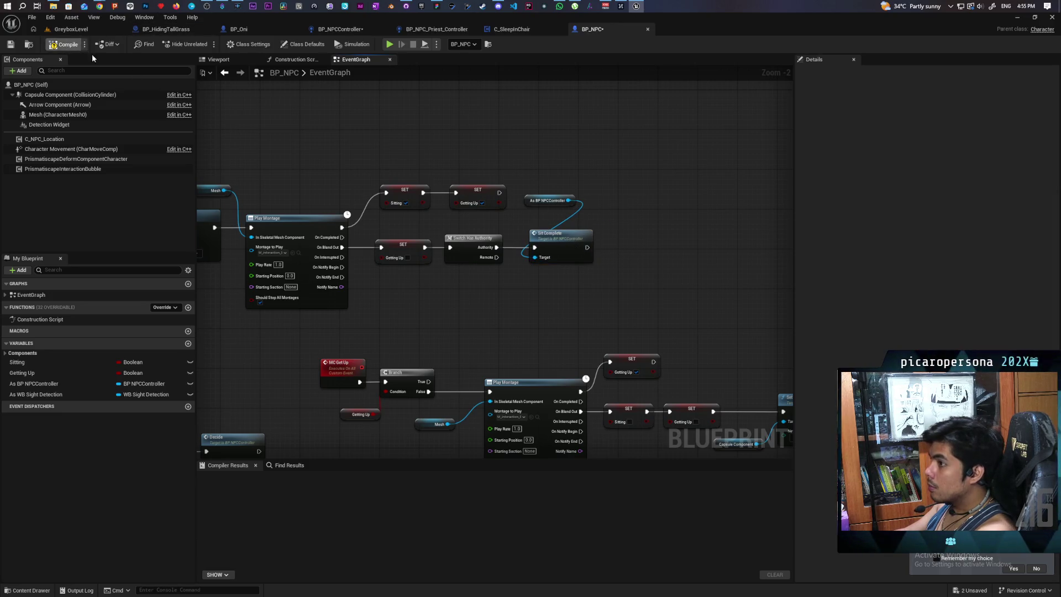
pyautogui.hotkey('ctrl', 'shift', 's')
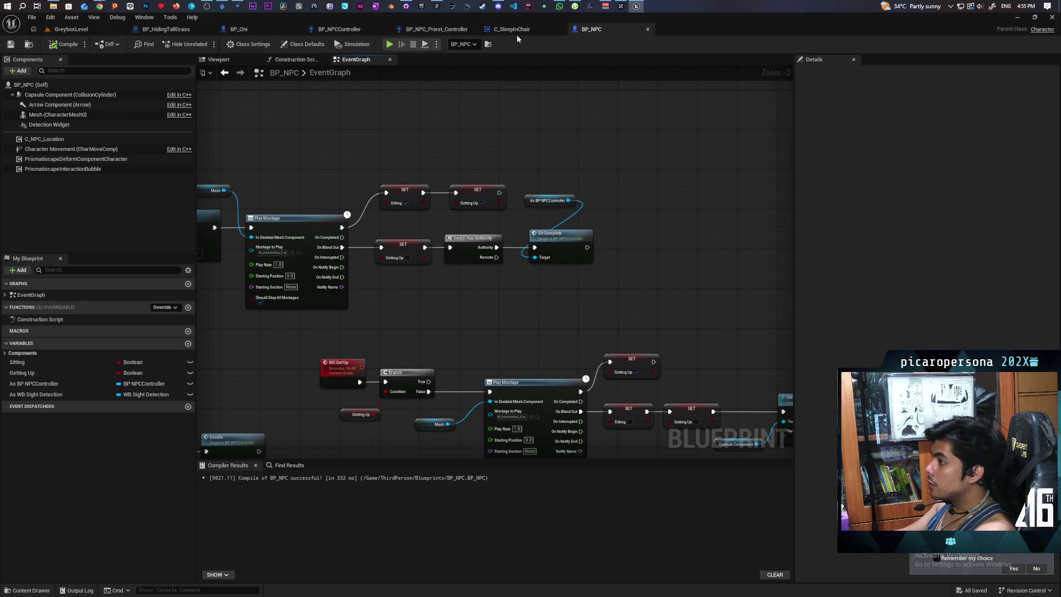
# Look over the priest controller and C_SleepInChair blueprints, then shift BP_NPCController's Delay node left
pyautogui.click(444, 30)
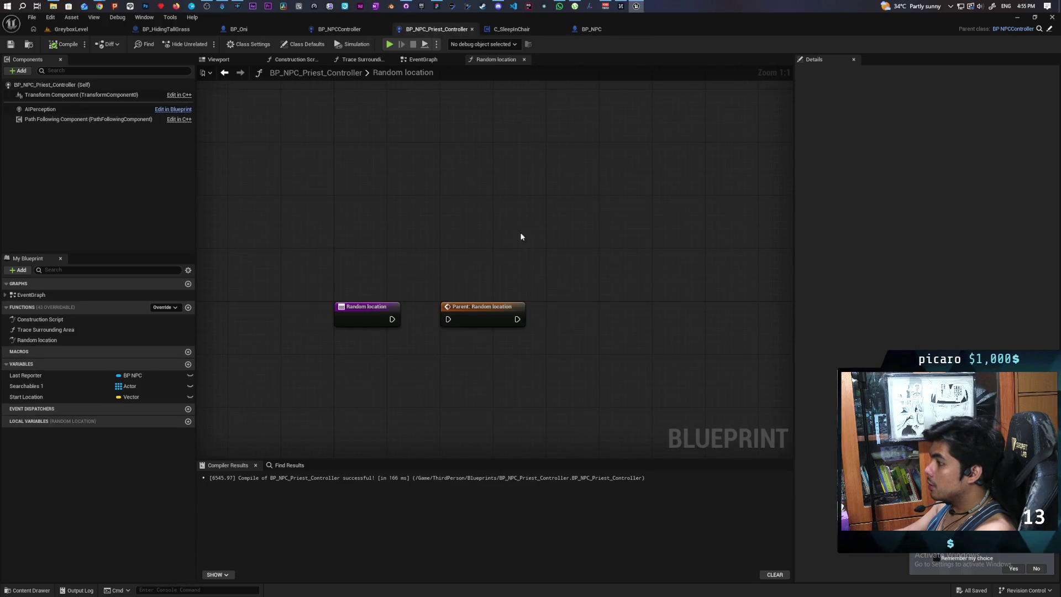
pyautogui.click(511, 32)
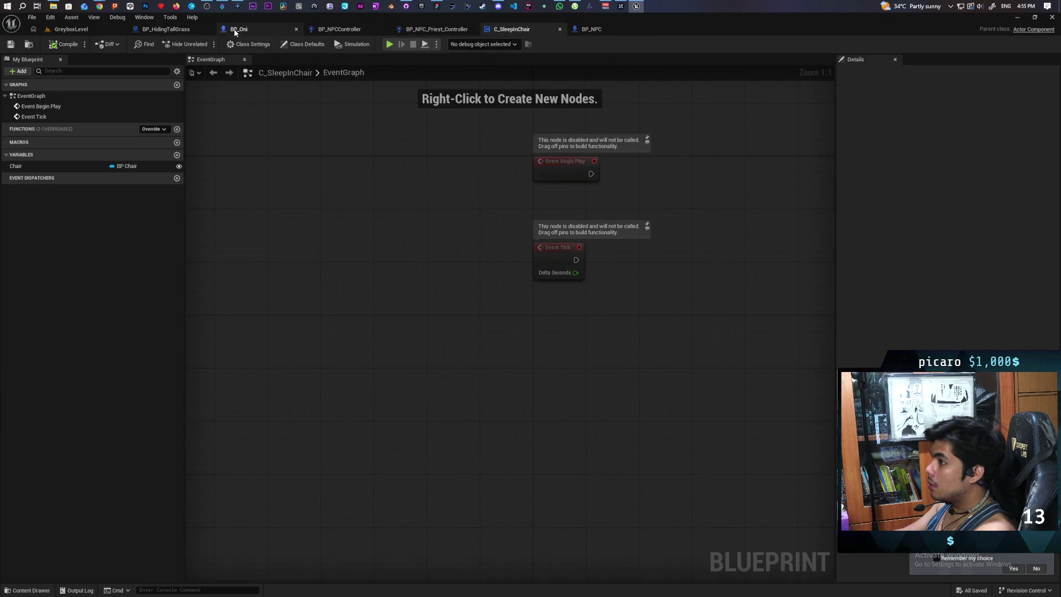
pyautogui.click(338, 30)
pyautogui.scroll(-2, 519, 227)
pyautogui.scroll(4, 400, 241)
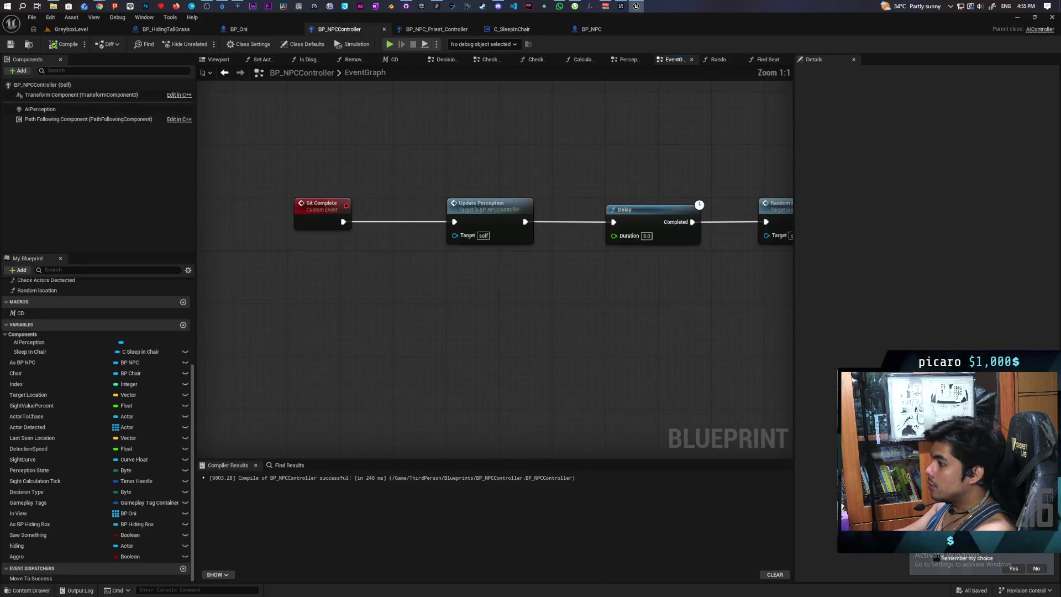
pyautogui.scroll(-3, 533, 256)
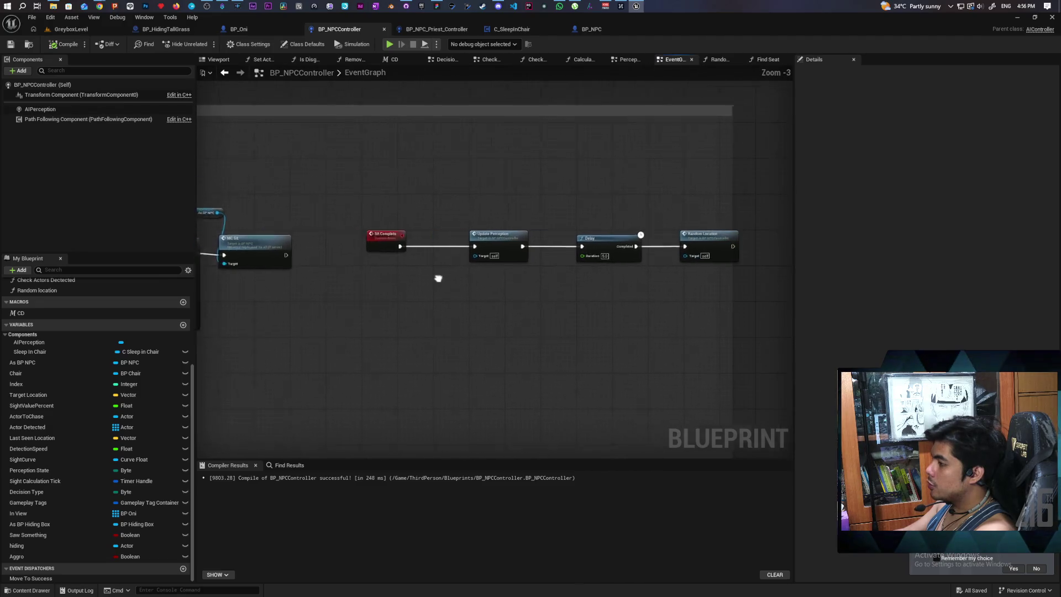
pyautogui.click(547, 253)
pyautogui.moveTo(546, 250); pyautogui.dragTo(537, 250)
# Move Random Location closer to Delay and pan to the left-hand nodes
pyautogui.moveTo(659, 241); pyautogui.dragTo(621, 240)
pyautogui.click(577, 289)
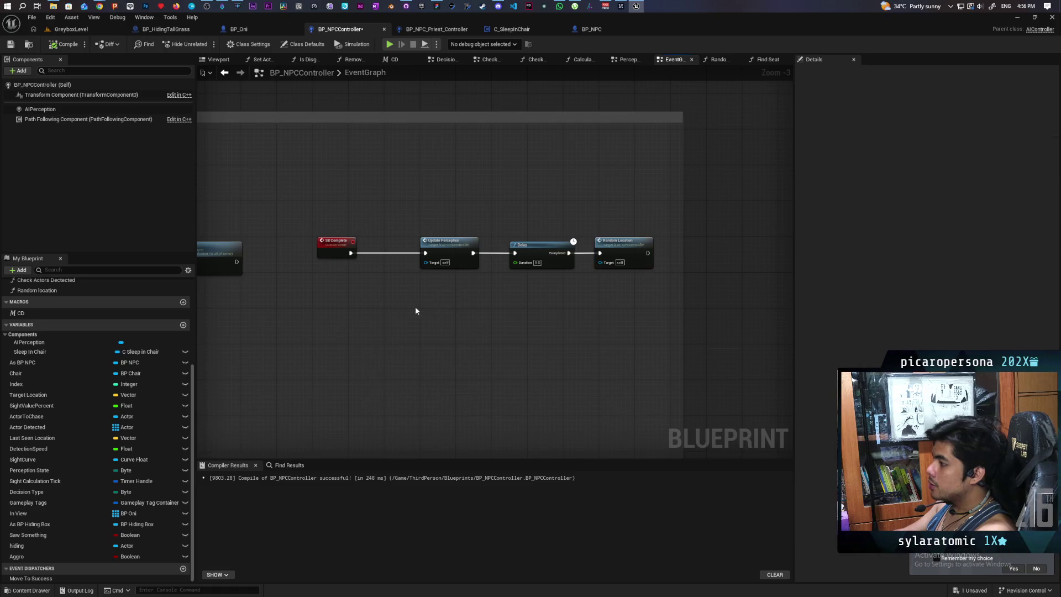
pyautogui.scroll(-3, 417, 307)
pyautogui.scroll(3, 563, 293)
pyautogui.moveTo(624, 288); pyautogui.dragTo(440, 293)
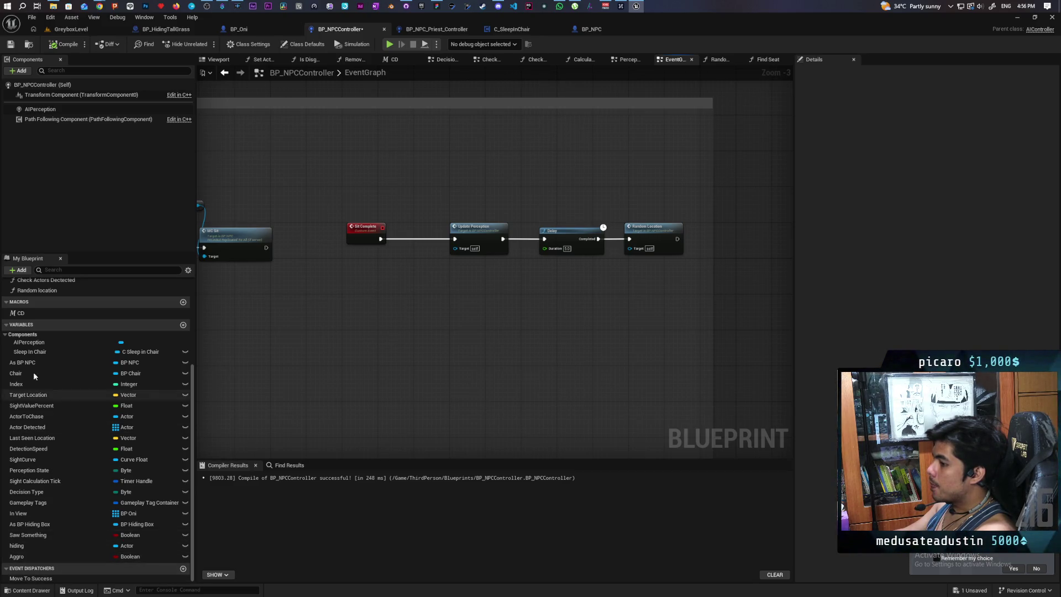
# Insert a validated Sleep In Chair get so Update Perception runs only when Is Not Valid
pyautogui.moveTo(27, 351)
pyautogui.mouseDown()
pyautogui.moveTo(245, 330)
pyautogui.moveTo(355, 305)
pyautogui.mouseUp()
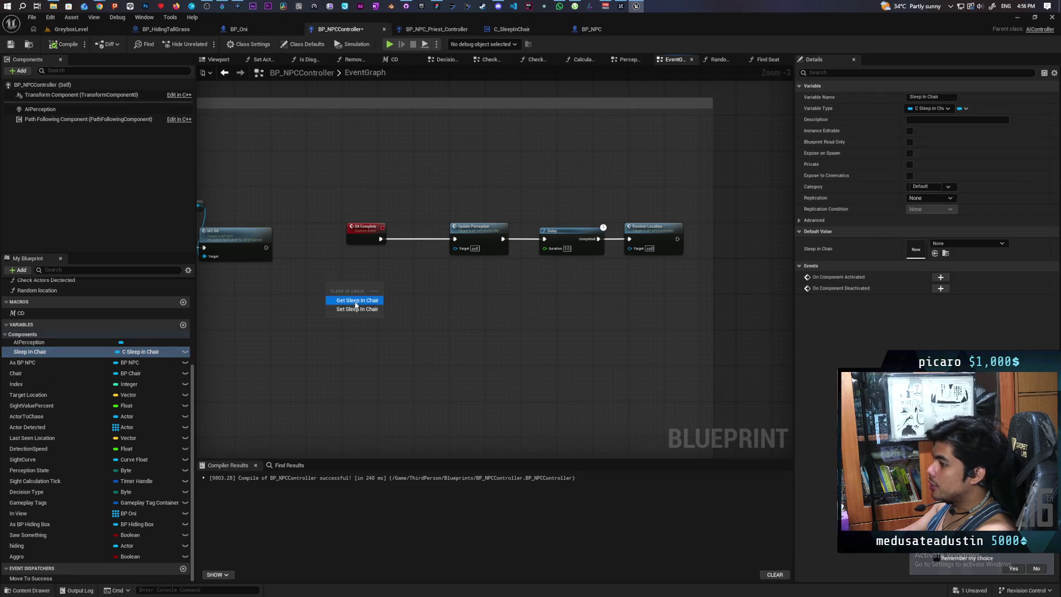
pyautogui.click(355, 303)
pyautogui.rightClick(342, 286)
pyautogui.click(367, 366)
pyautogui.moveTo(338, 296)
pyautogui.mouseDown()
pyautogui.moveTo(403, 243)
pyautogui.moveTo(455, 243)
pyautogui.mouseUp()
pyautogui.moveTo(486, 201); pyautogui.dragTo(643, 293)
pyautogui.moveTo(485, 225)
pyautogui.mouseDown()
pyautogui.moveTo(486, 285)
pyautogui.moveTo(480, 274)
pyautogui.mouseUp()
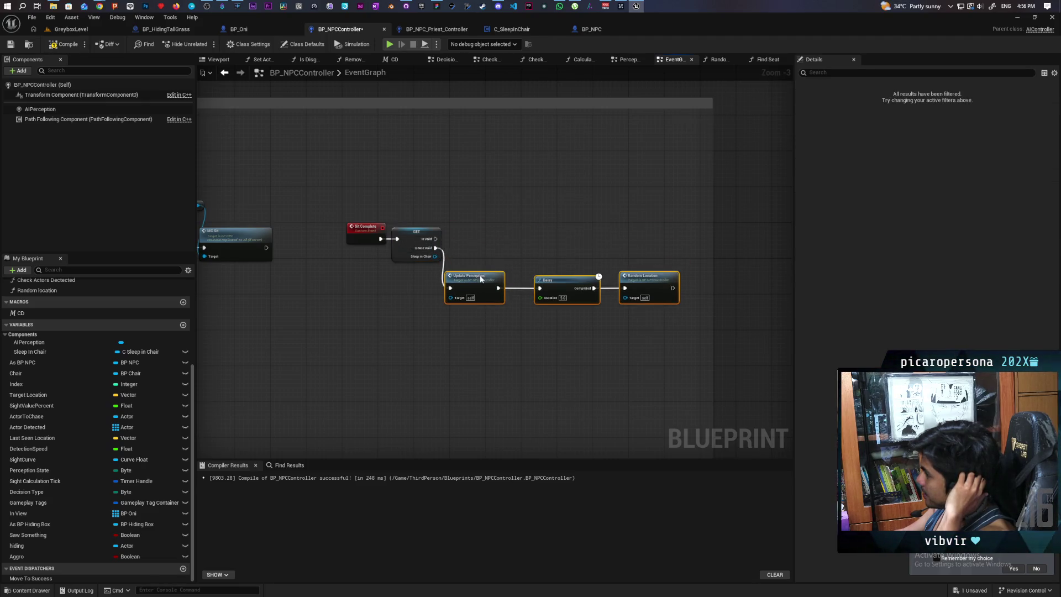
# Compile and save the BP_NPCController blueprint
pyautogui.click(66, 45)
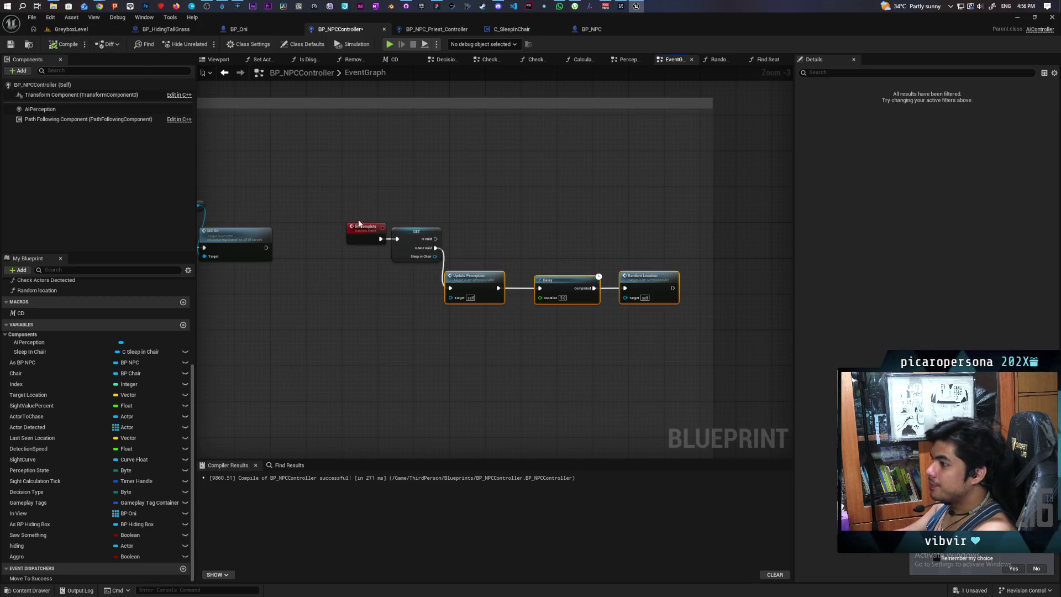
pyautogui.hotkey('ctrl', 's')
pyautogui.scroll(1, 433, 188)
pyautogui.scroll(2, 457, 200)
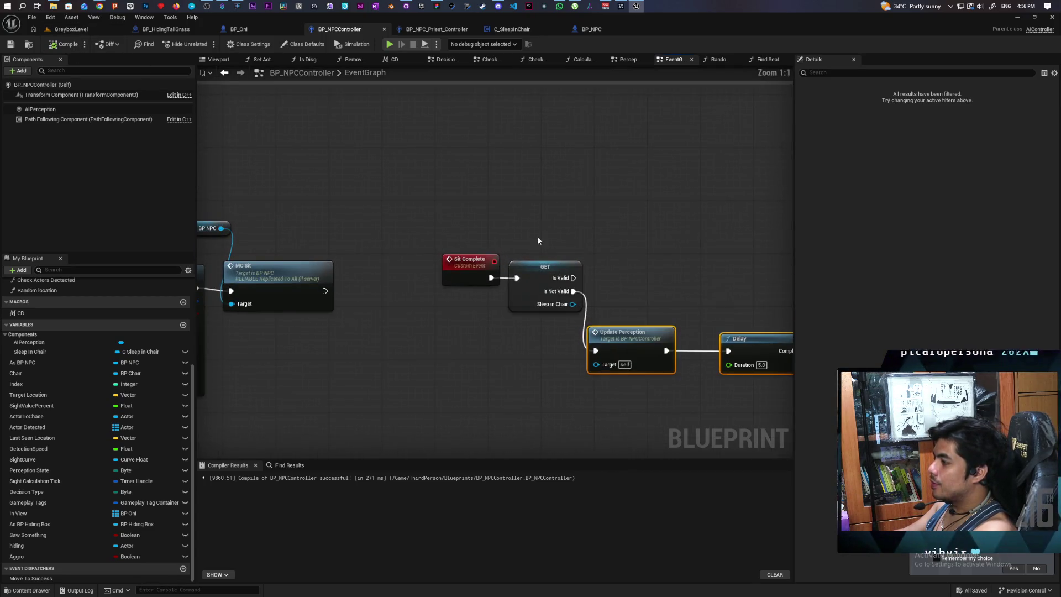
# Comment the Sleep In Chair check with 'For now we just hard code if were using this component' and save
pyautogui.click(529, 273)
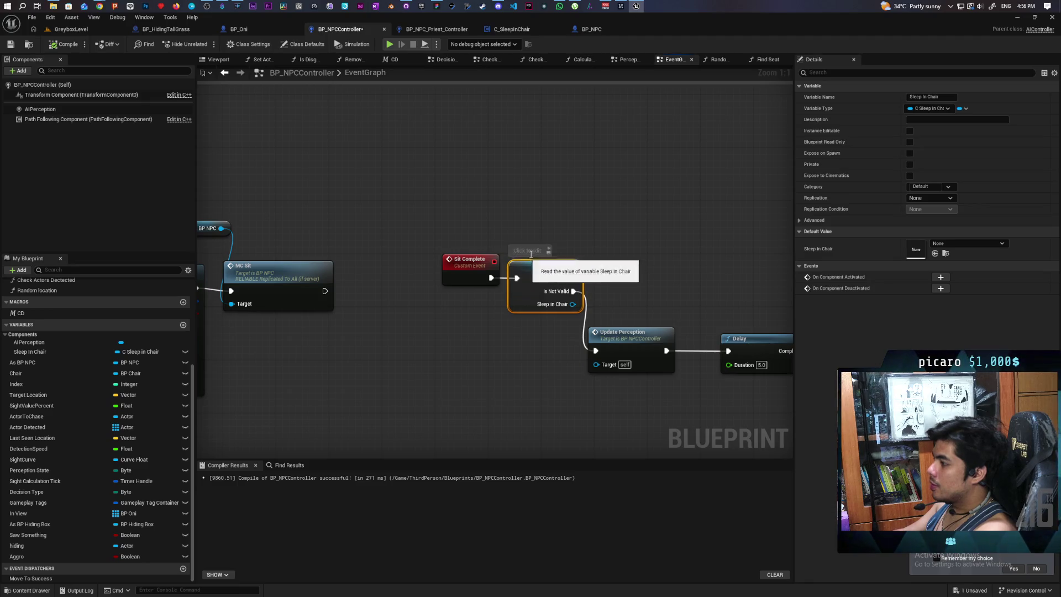
pyautogui.write('For now we just hard cod')
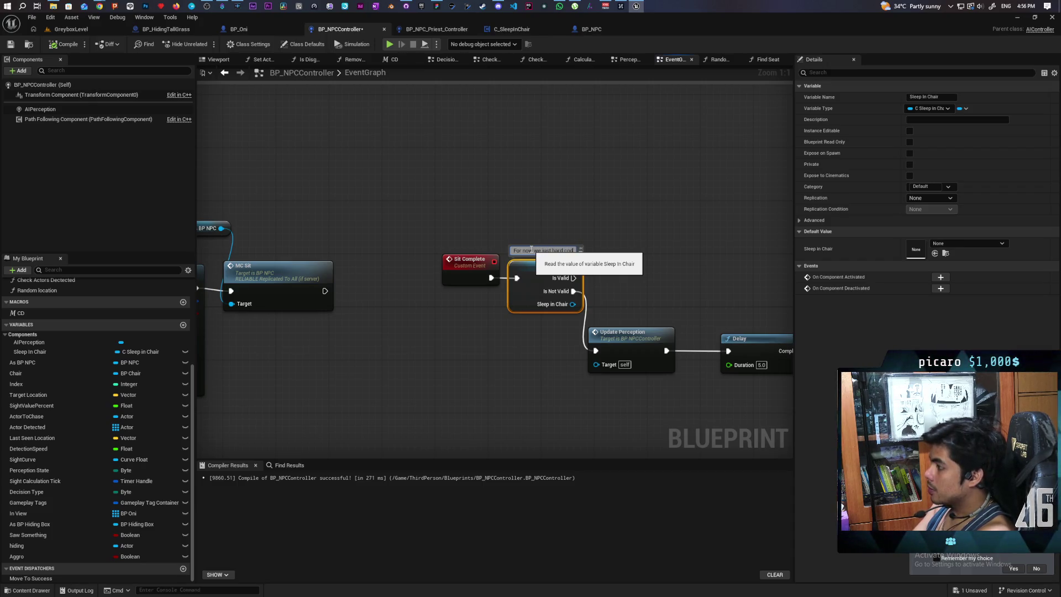
pyautogui.write('e.')
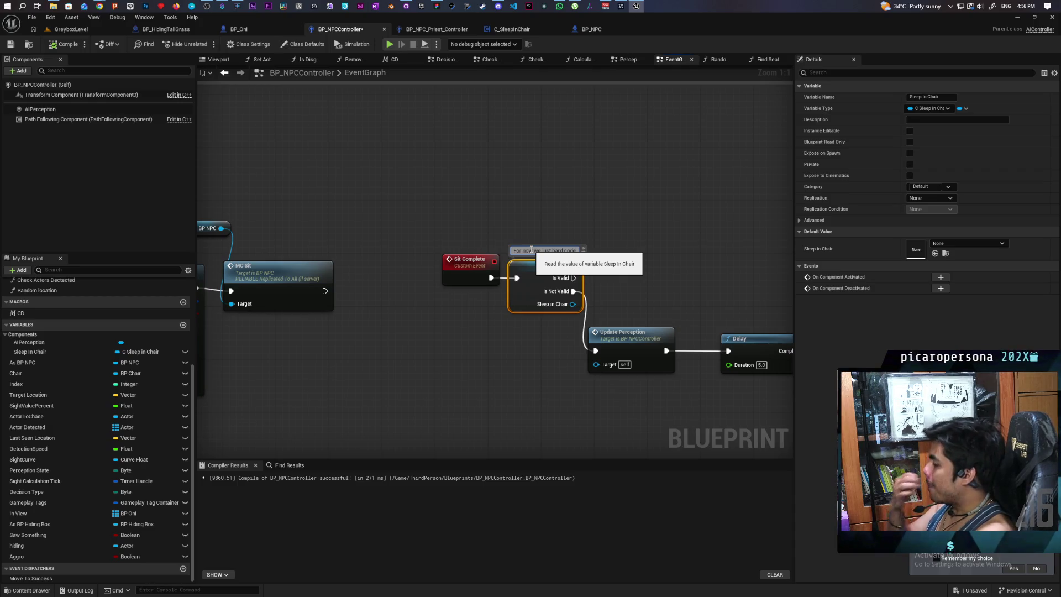
pyautogui.write(' if')
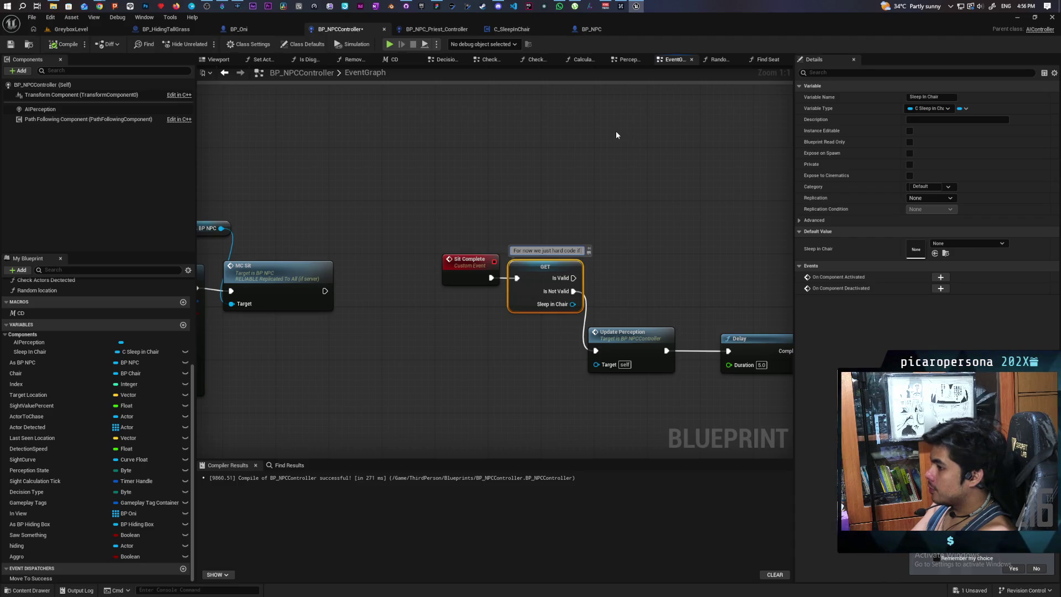
pyautogui.write(' were using this comp')
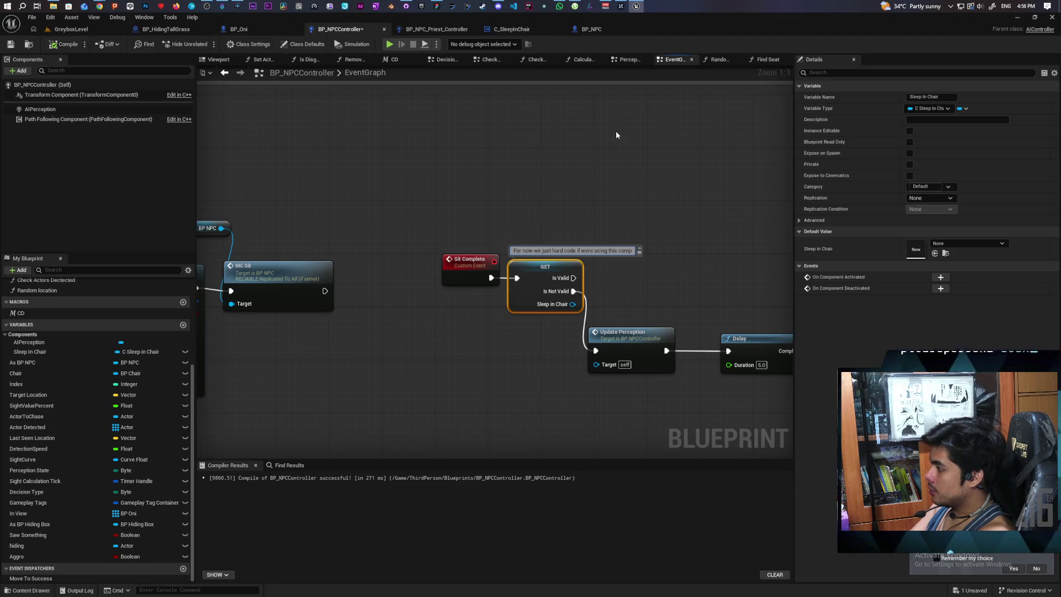
pyautogui.write('onent')
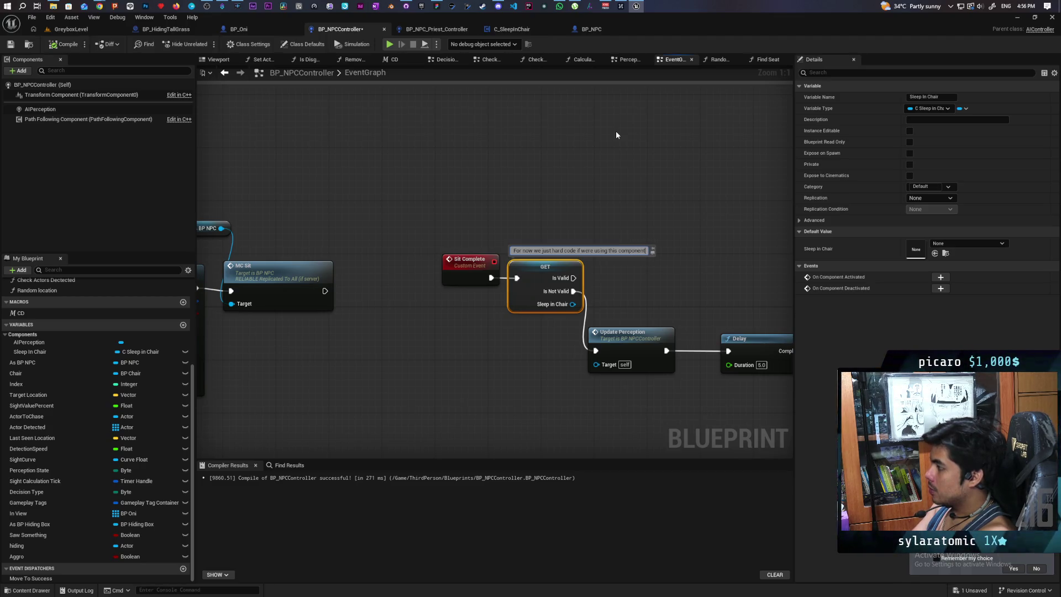
pyautogui.click(616, 132)
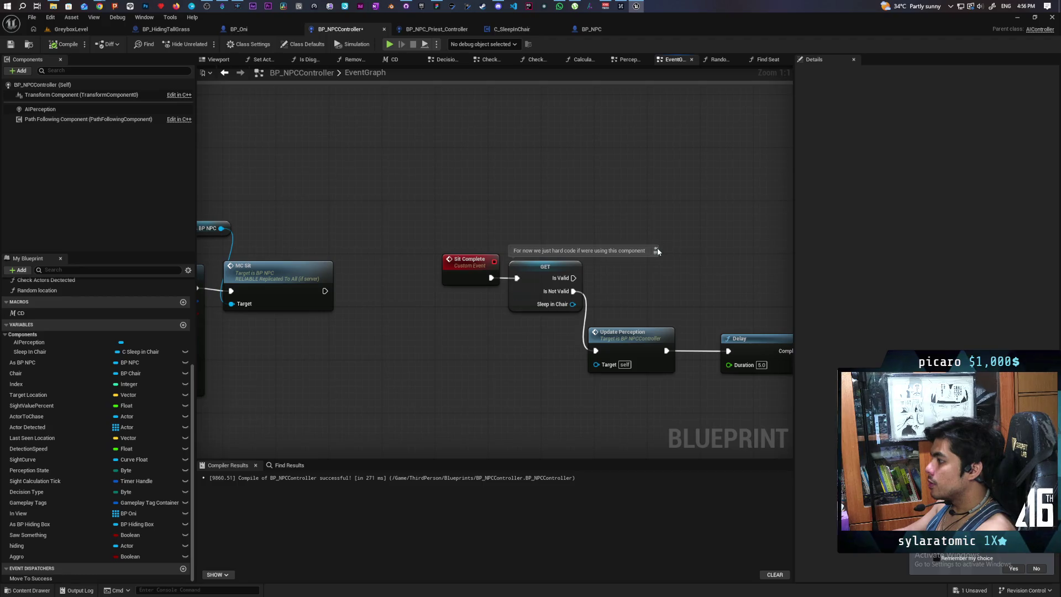
pyautogui.hotkey('ctrl', 's')
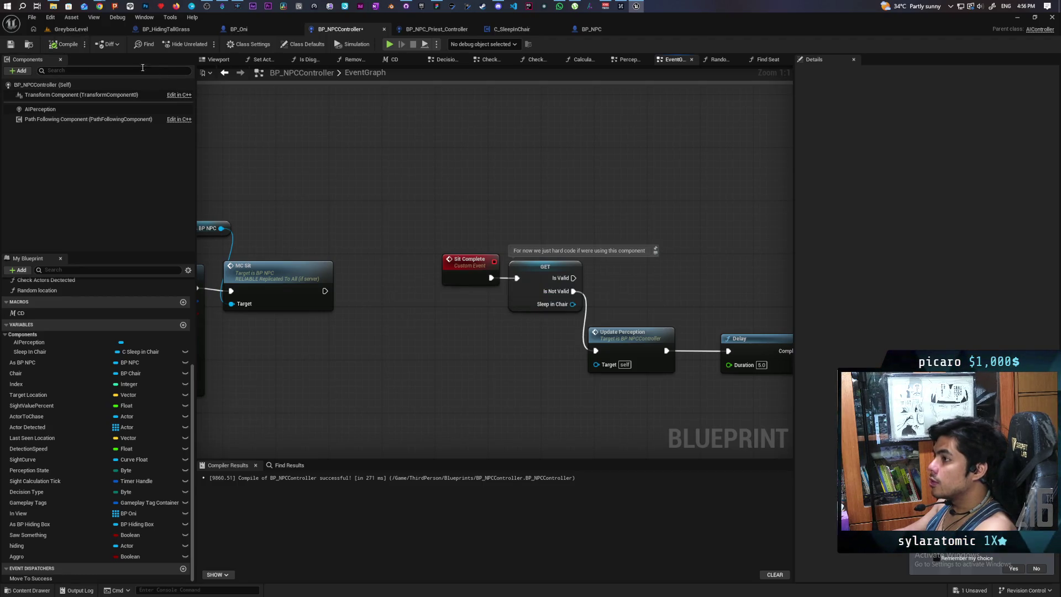
pyautogui.click(102, 31)
# Play the GreyboxLevel and walk the character to the bench to see the NPC seated
pyautogui.click(204, 44)
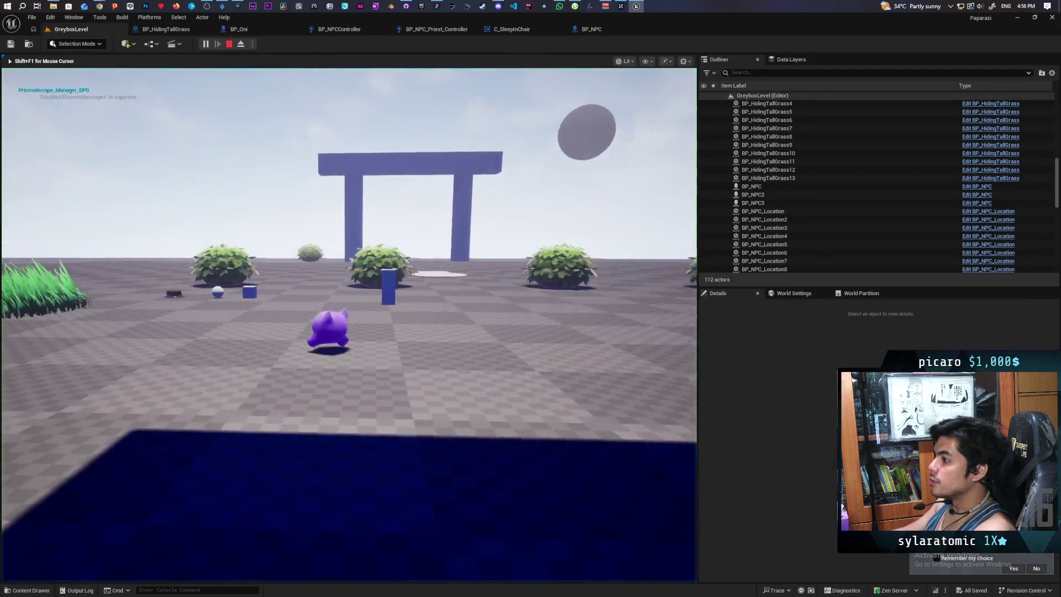
pyautogui.press('w')
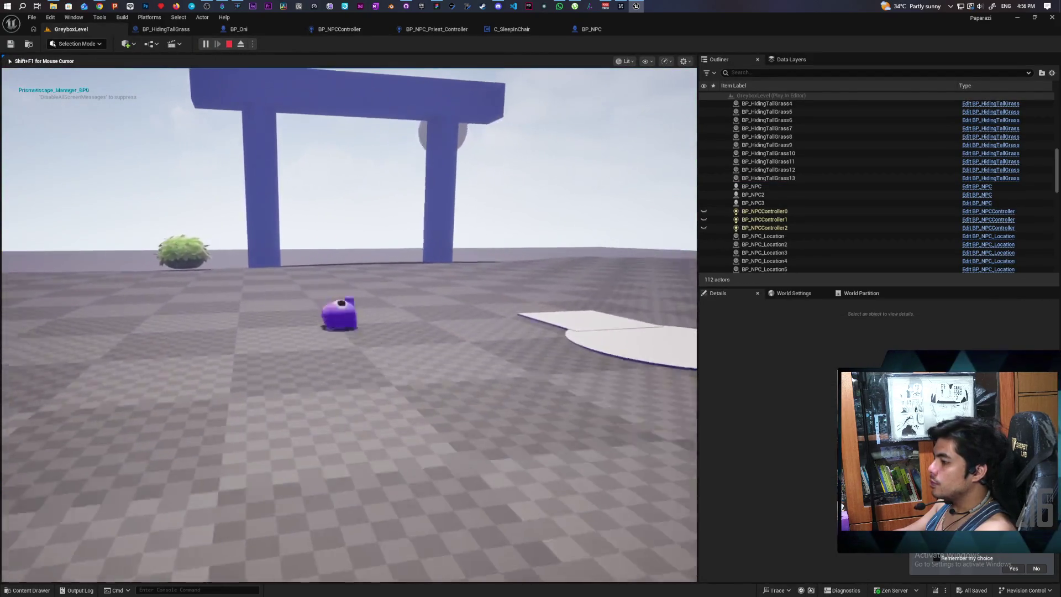
pyautogui.press('w')
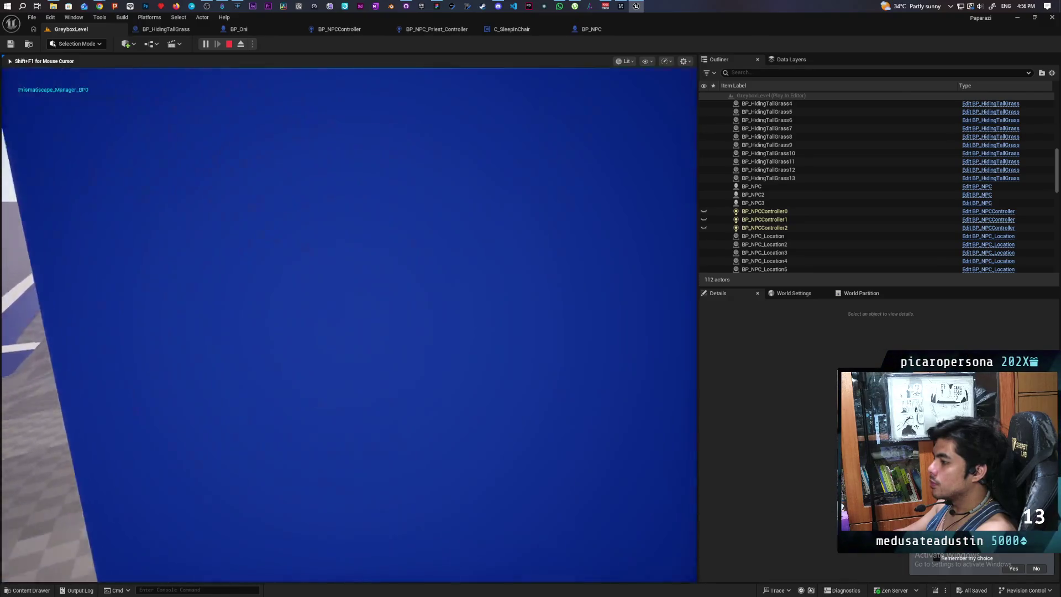
pyautogui.press('w')
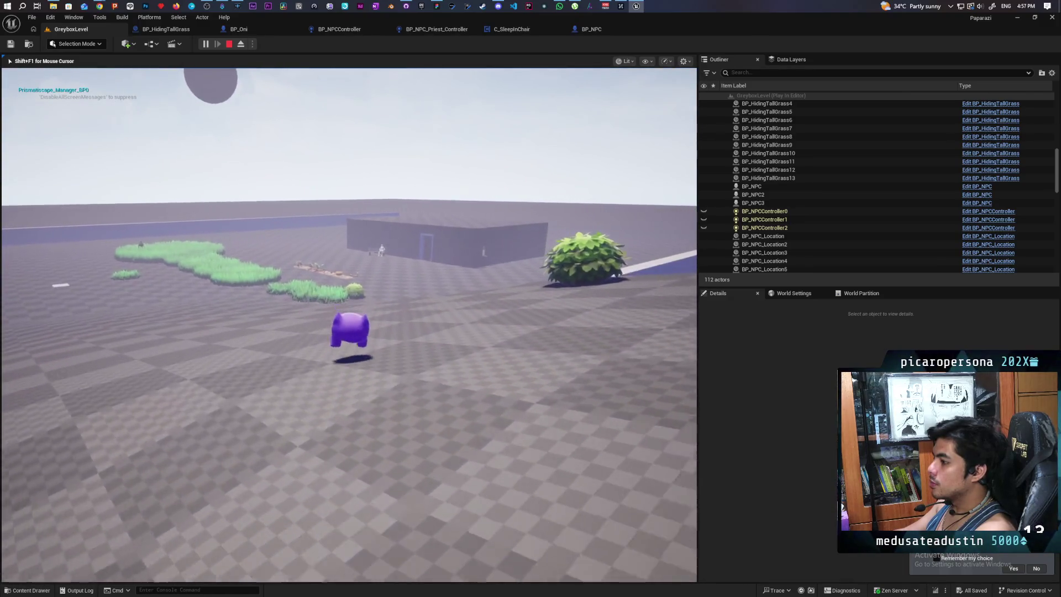
pyautogui.press('w')
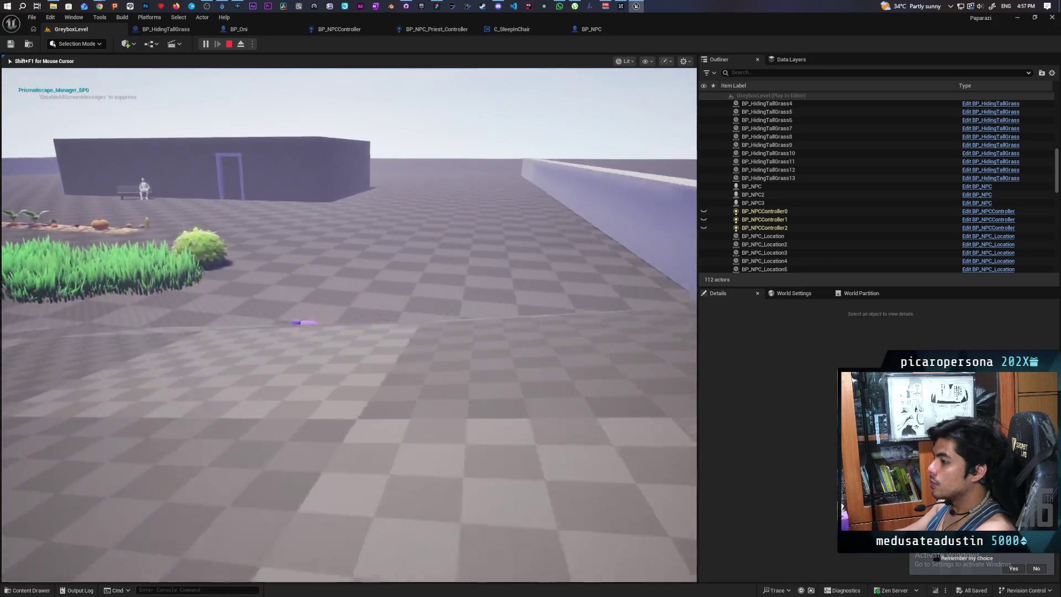
pyautogui.press('w')
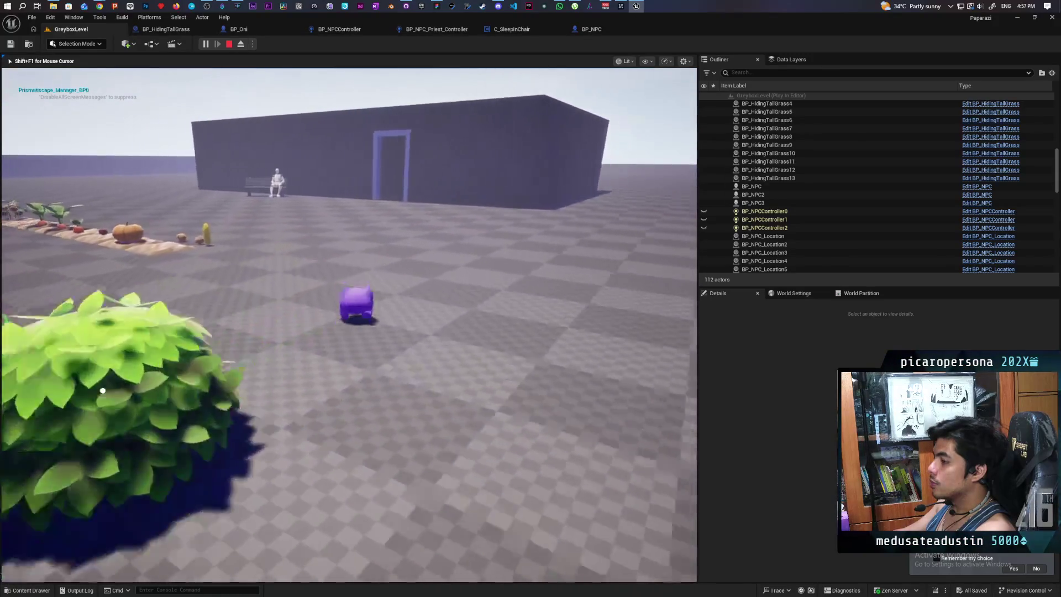
pyautogui.press('w')
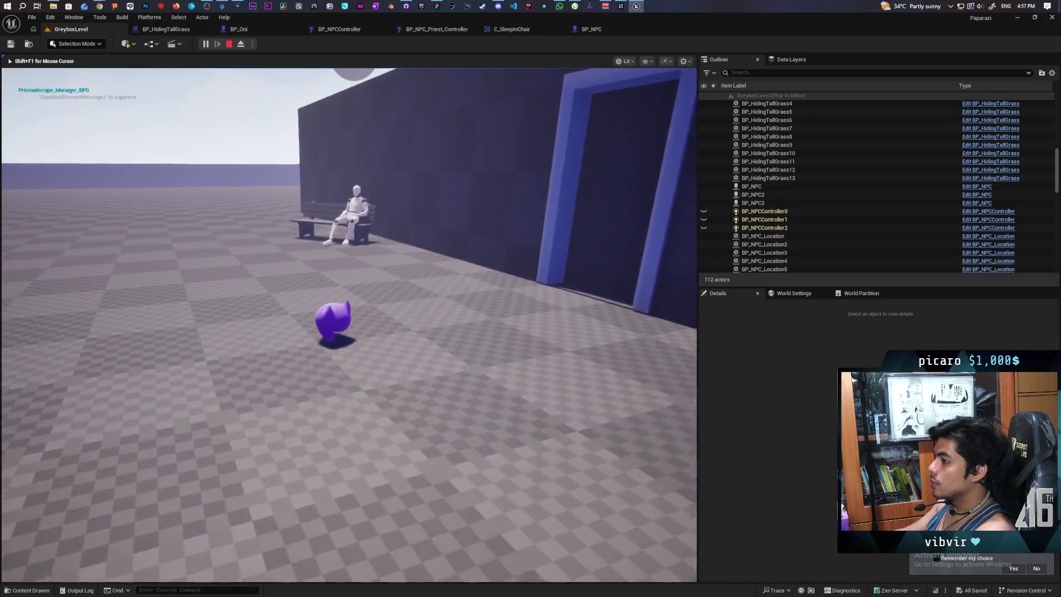
pyautogui.press('w')
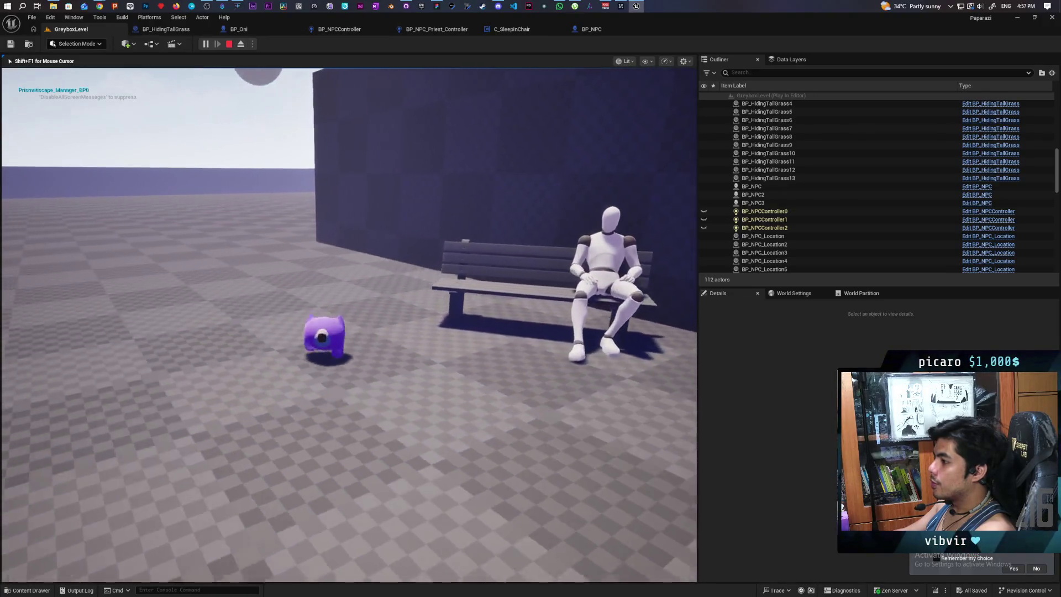
pyautogui.press('w')
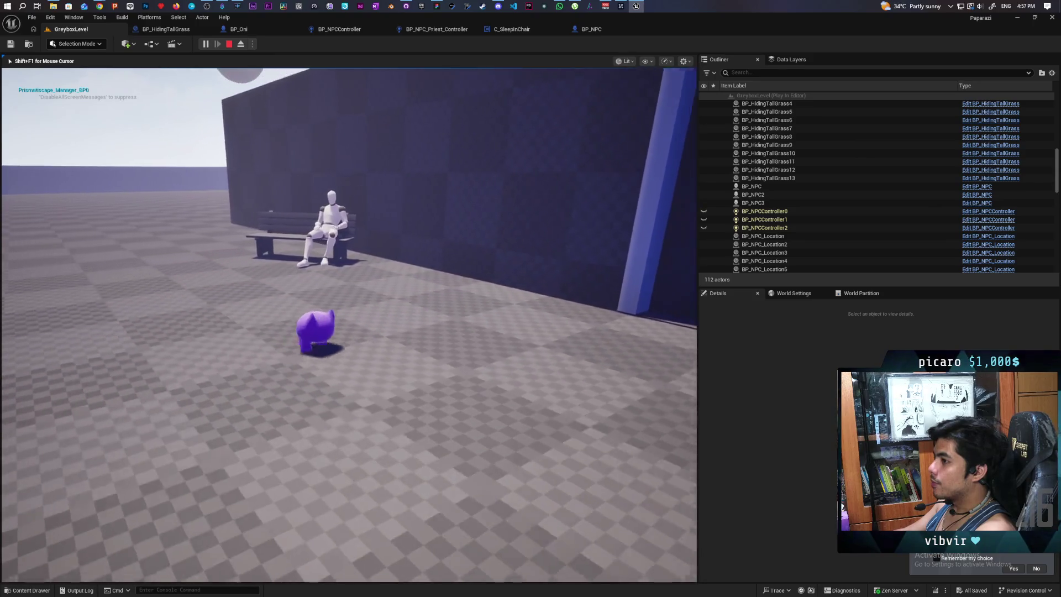
pyautogui.press('w')
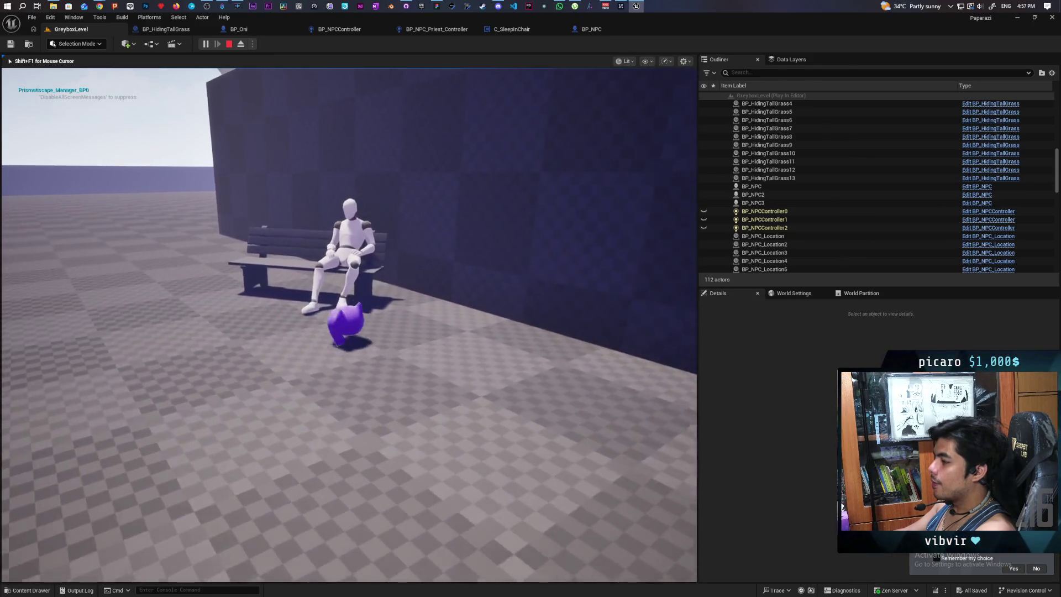
pyautogui.press('w')
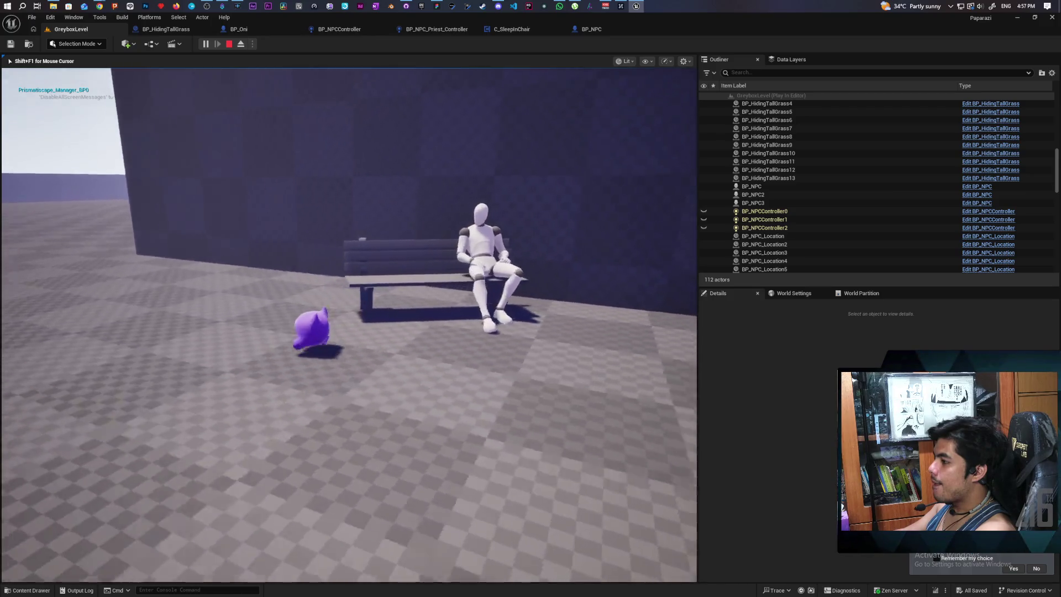
pyautogui.press('w')
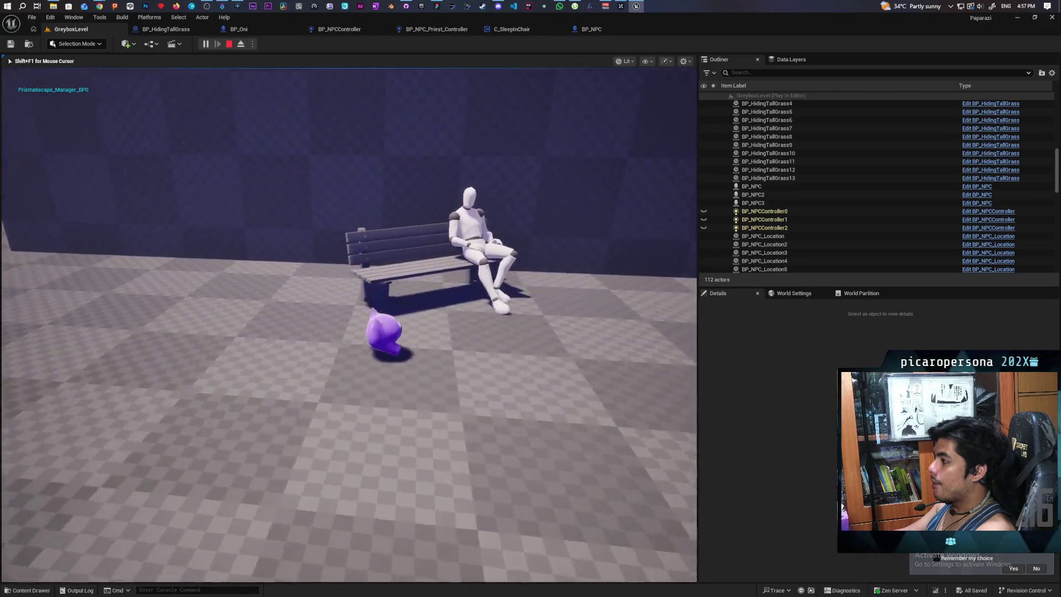
pyautogui.press('w')
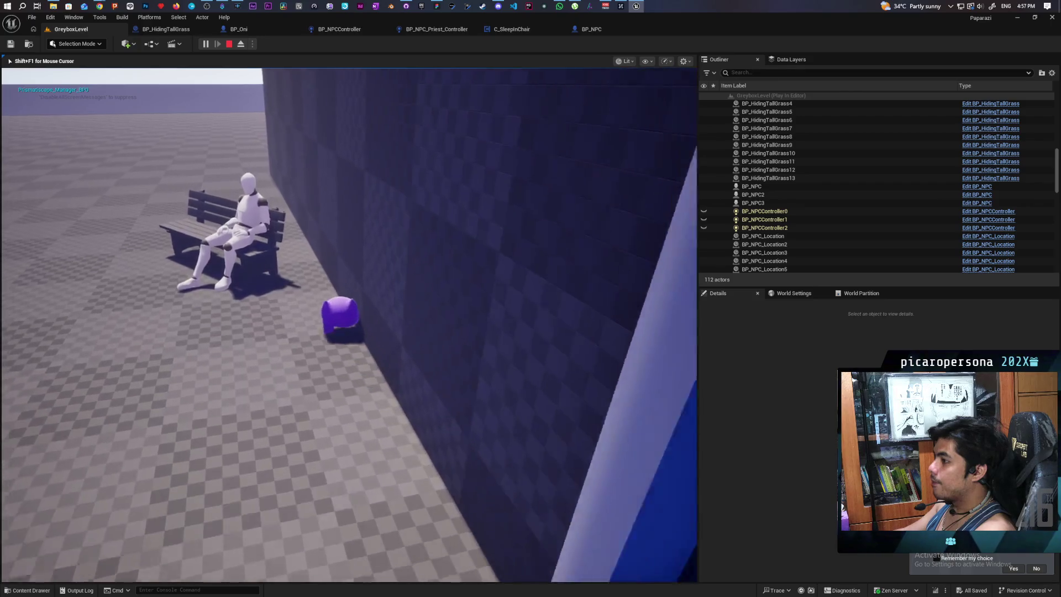
pyautogui.press('w')
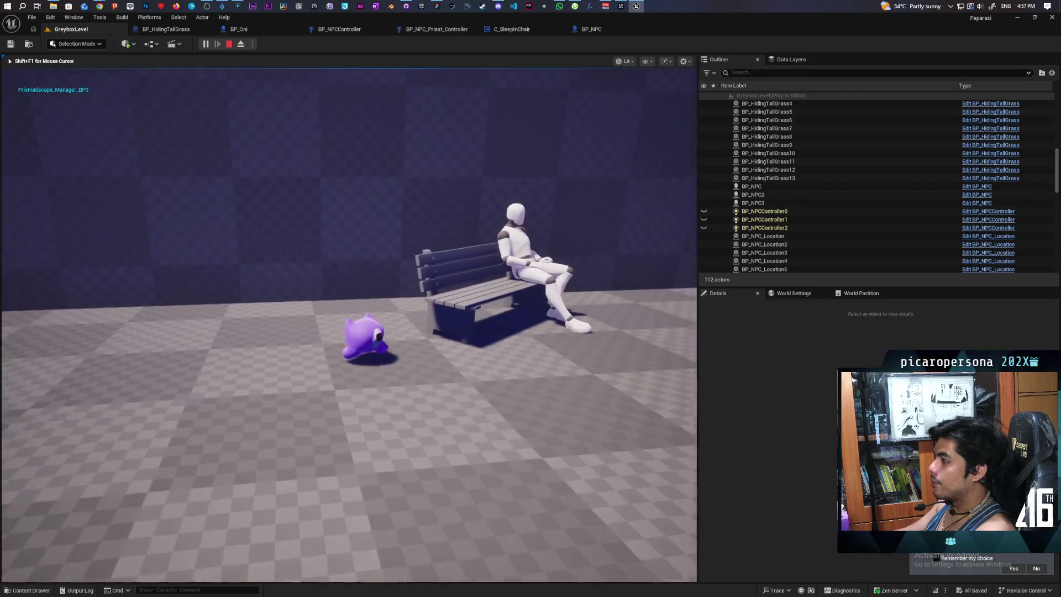
# Explore toward the torii gate on the slope, then stop the play session with Escape
pyautogui.press('w')
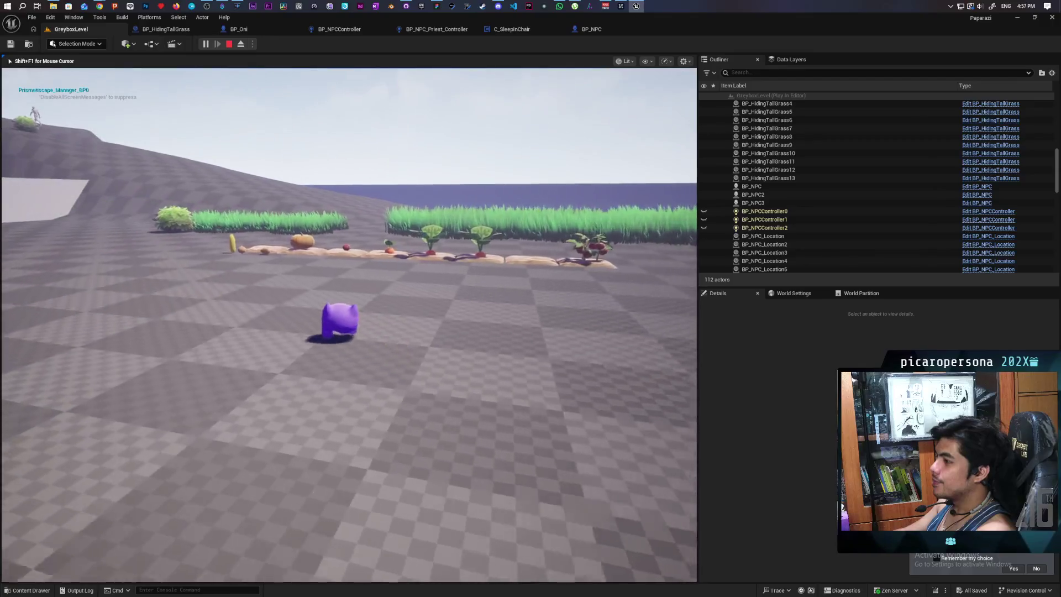
pyautogui.press('w')
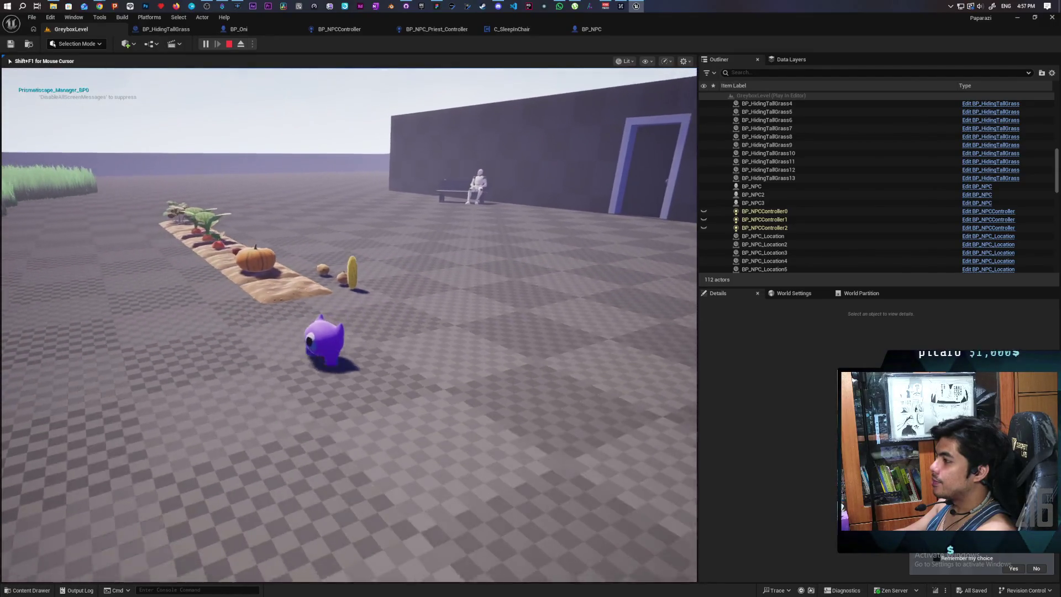
pyautogui.press('w')
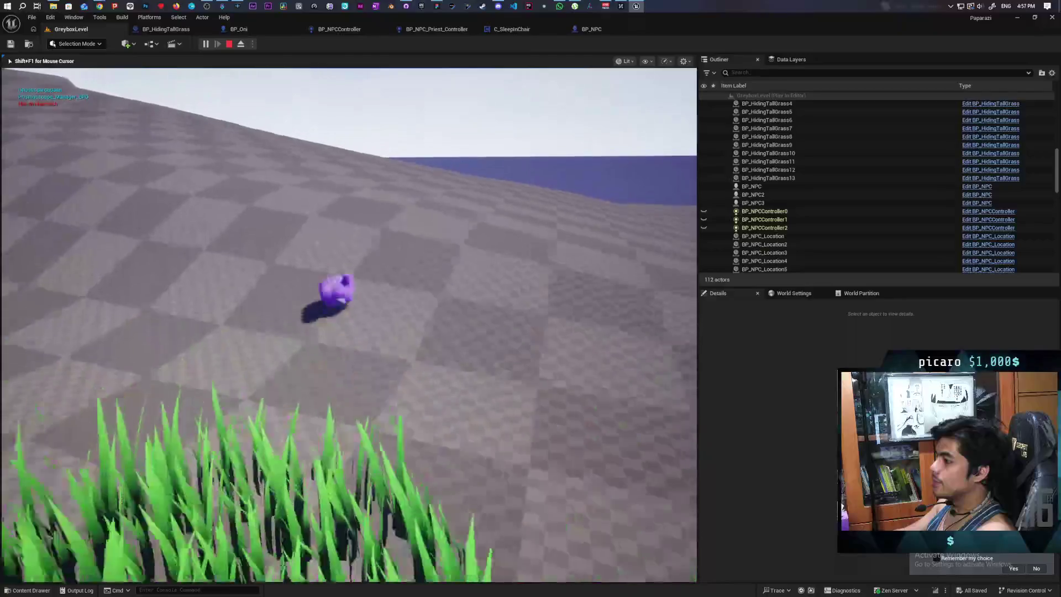
pyautogui.press('w')
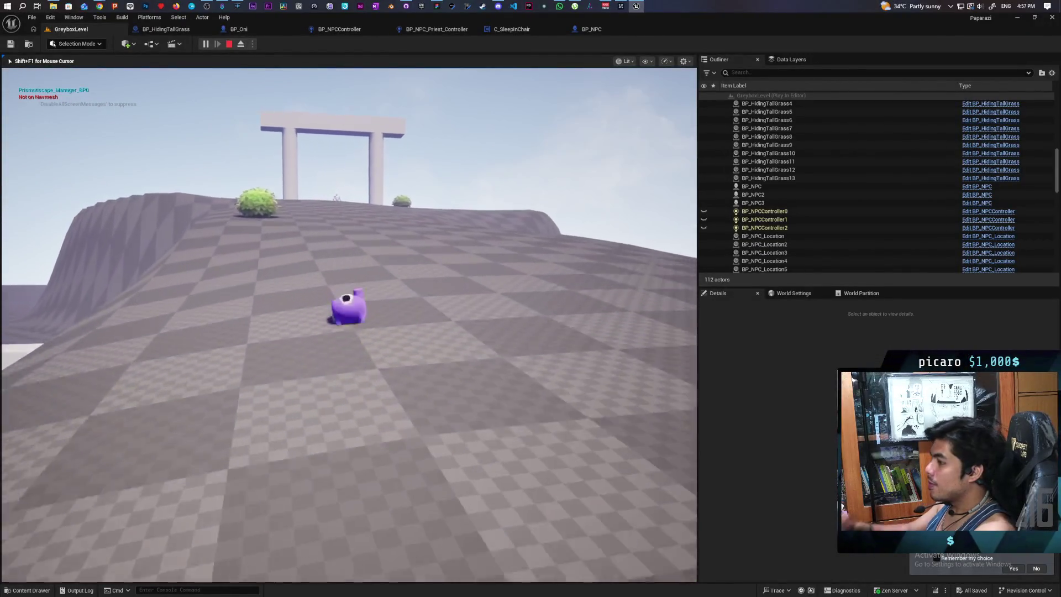
pyautogui.press('w')
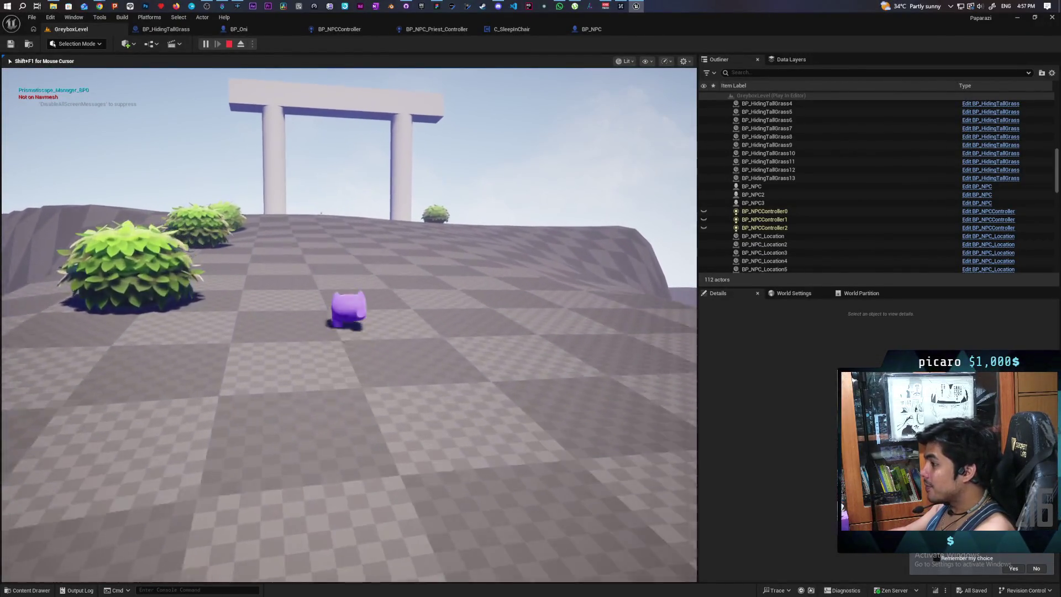
pyautogui.press('w')
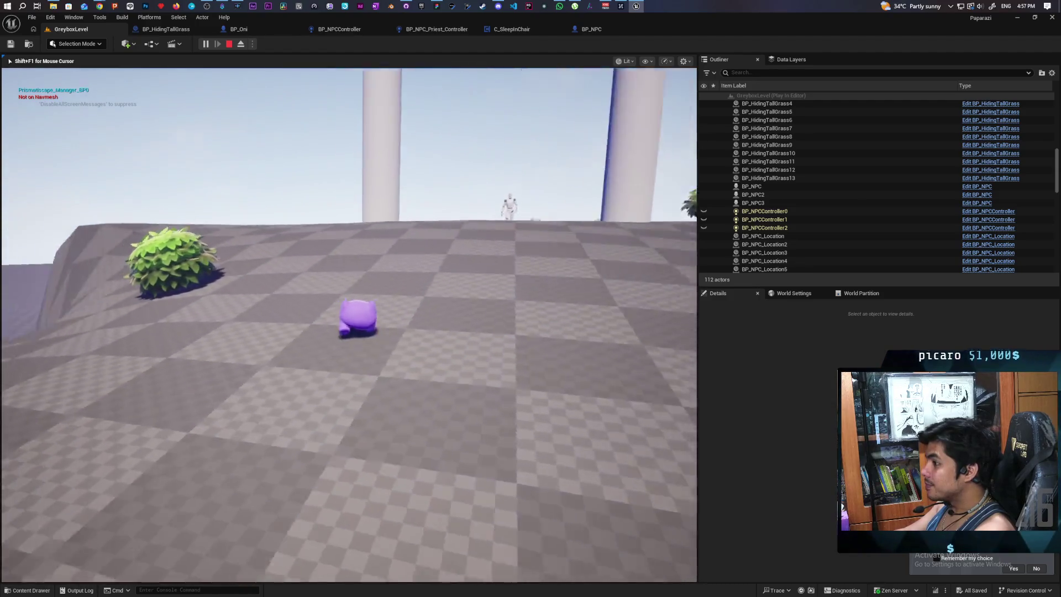
pyautogui.press('w')
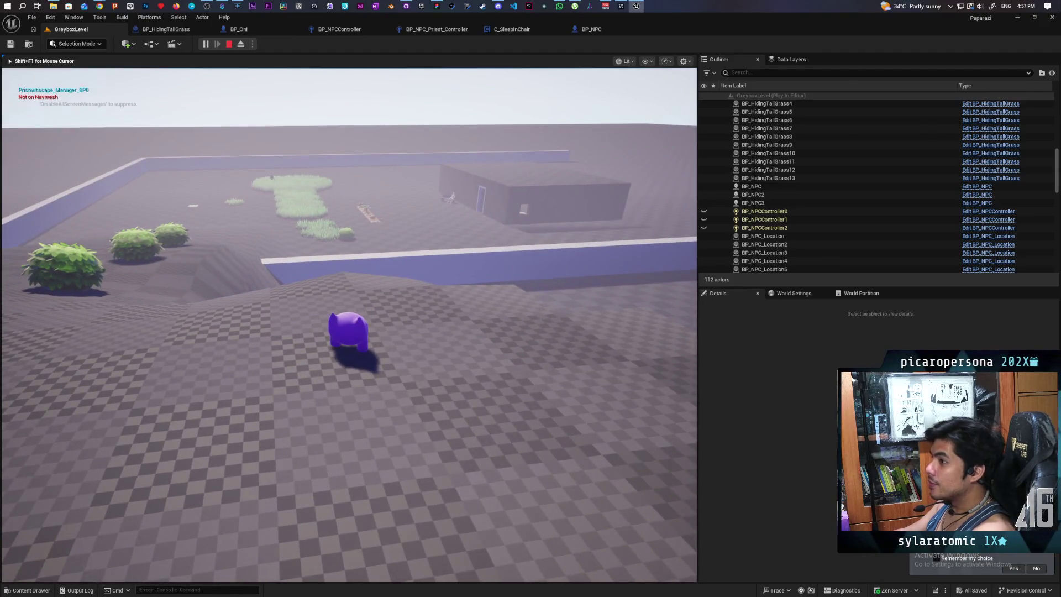
pyautogui.press('Escape')
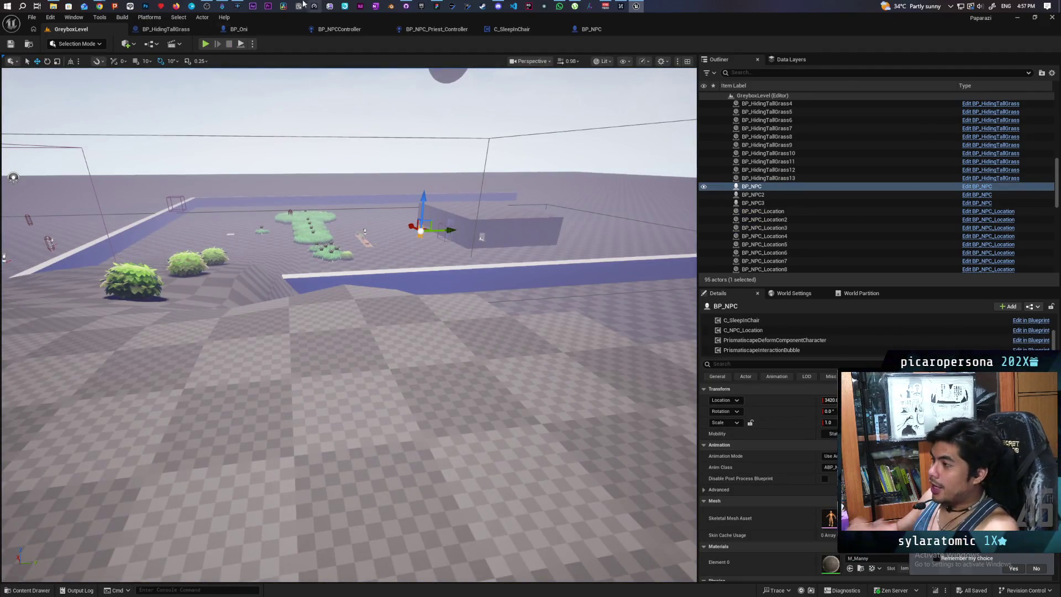
# In GitHub Desktop, enter the summary 'added basic sit and sleep component' and commit 7 files to main
pyautogui.moveTo(406, 6)
pyautogui.click(417, 48)
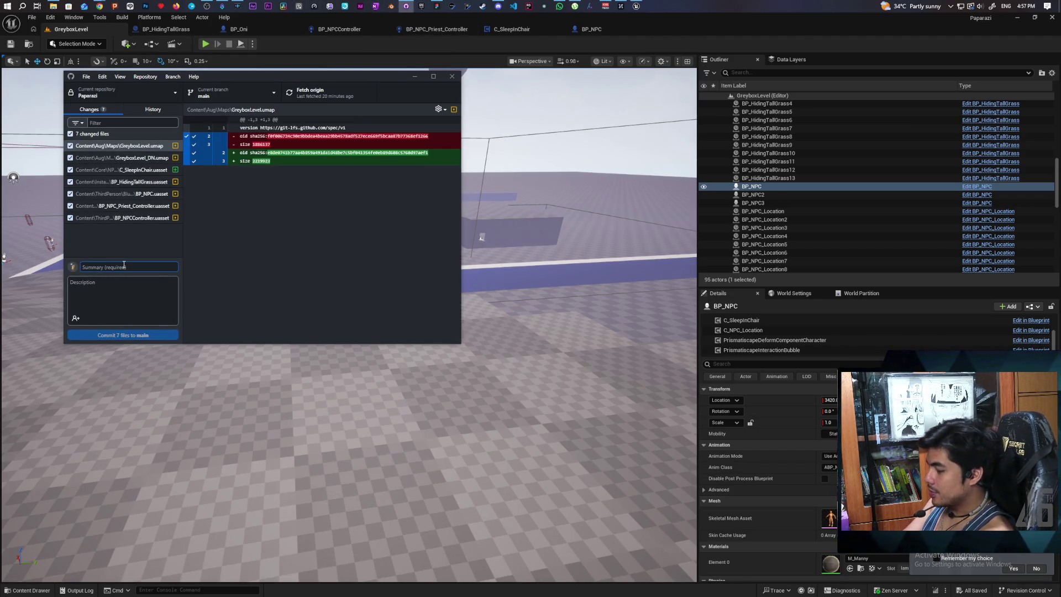
pyautogui.write('add')
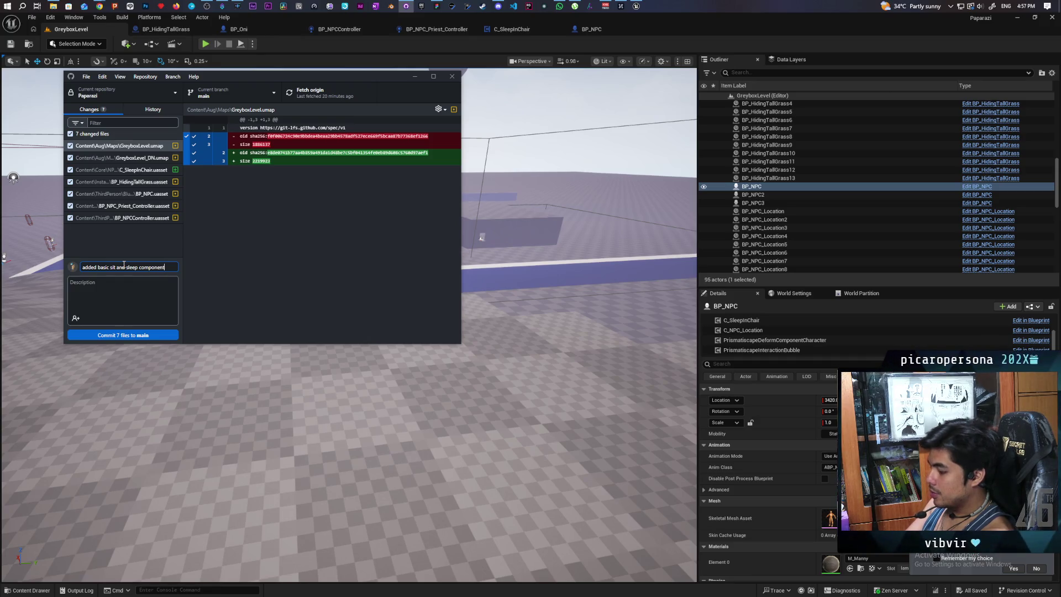
pyautogui.click(153, 335)
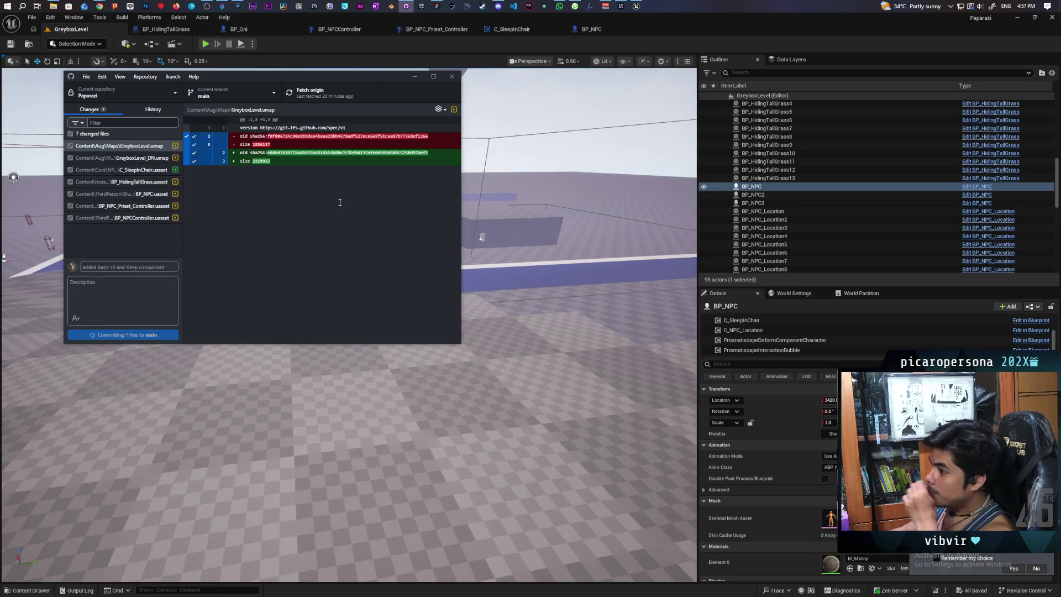